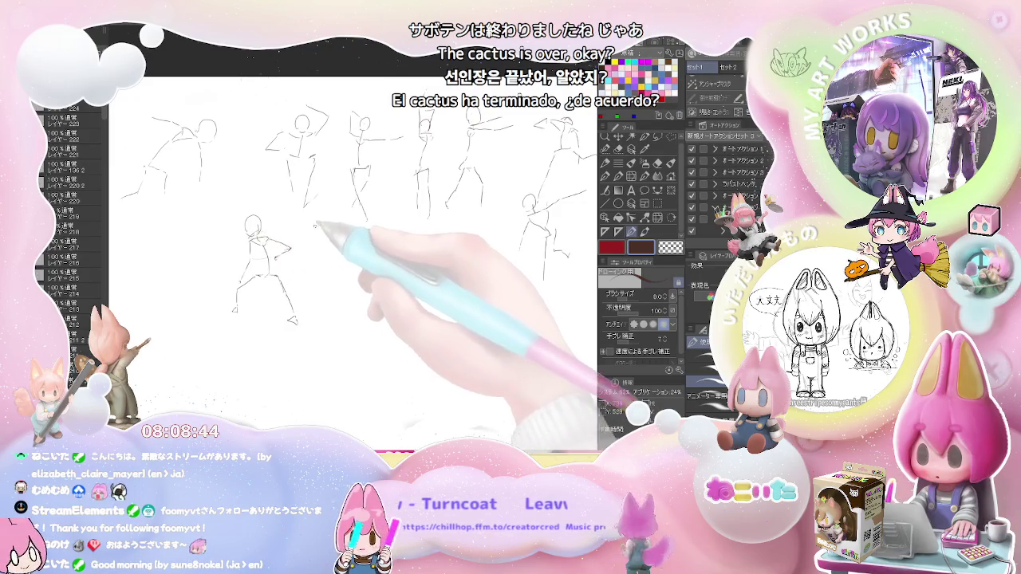
# Sketch a lunging gesture figure in the second row, extending its torso down into a leg.
pyautogui.scroll(-3, 364, 351)
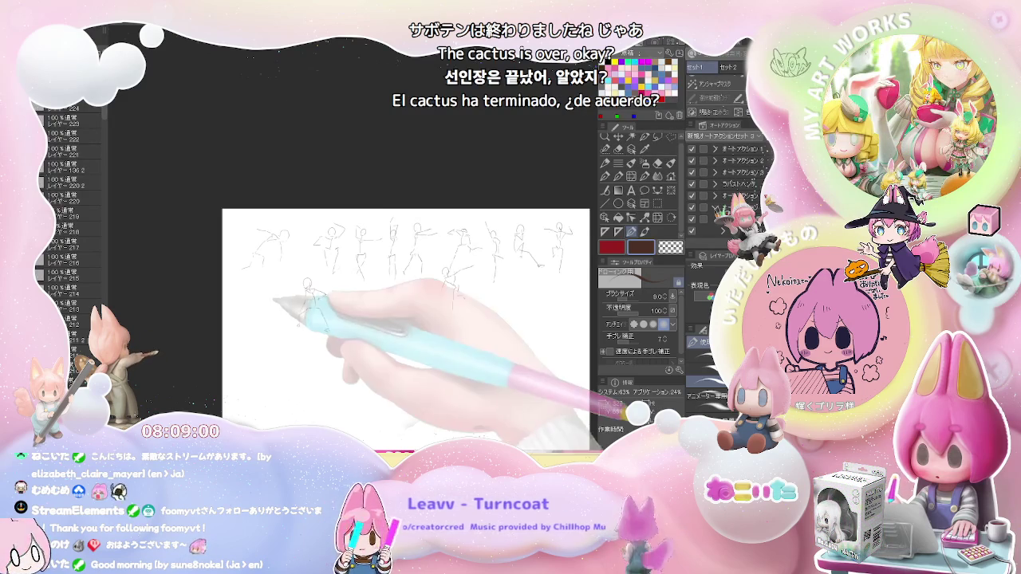
pyautogui.scroll(3, 279, 319)
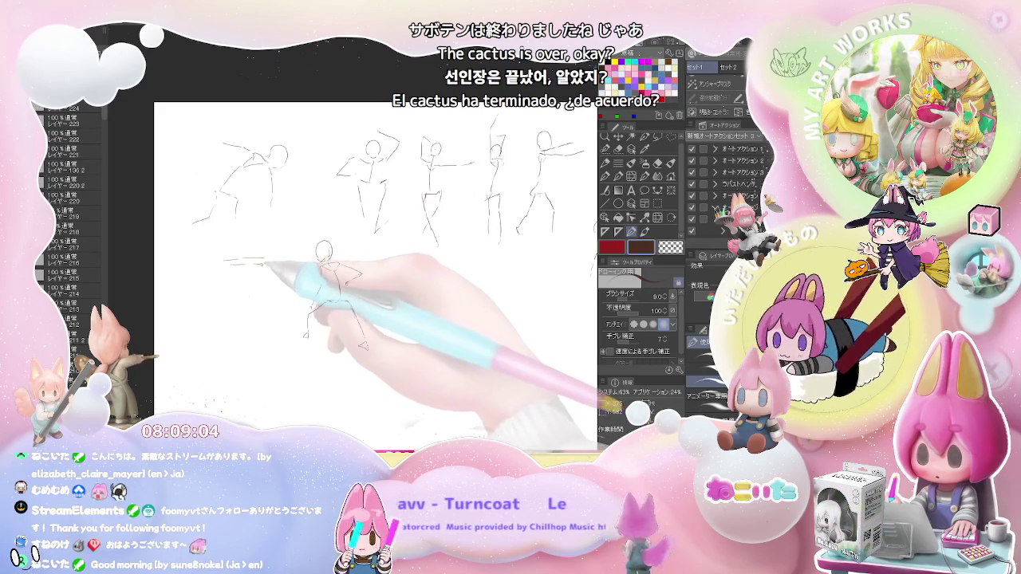
pyautogui.moveTo(265, 279)
pyautogui.mouseDown()
pyautogui.moveTo(263, 323)
pyautogui.moveTo(290, 263)
pyautogui.moveTo(282, 242)
pyautogui.moveTo(285, 373)
pyautogui.mouseUp()
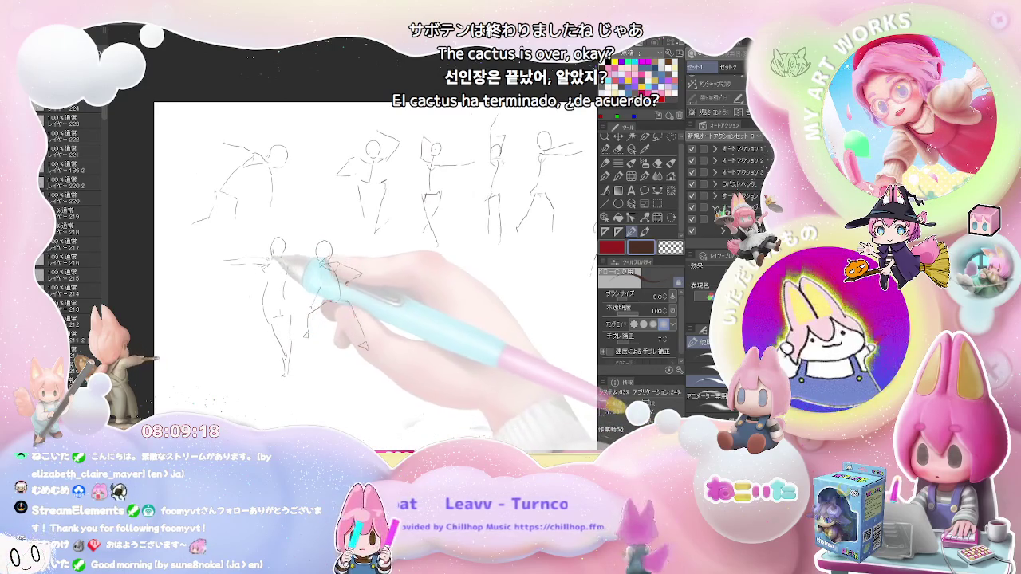
pyautogui.moveTo(351, 239); pyautogui.dragTo(279, 239)
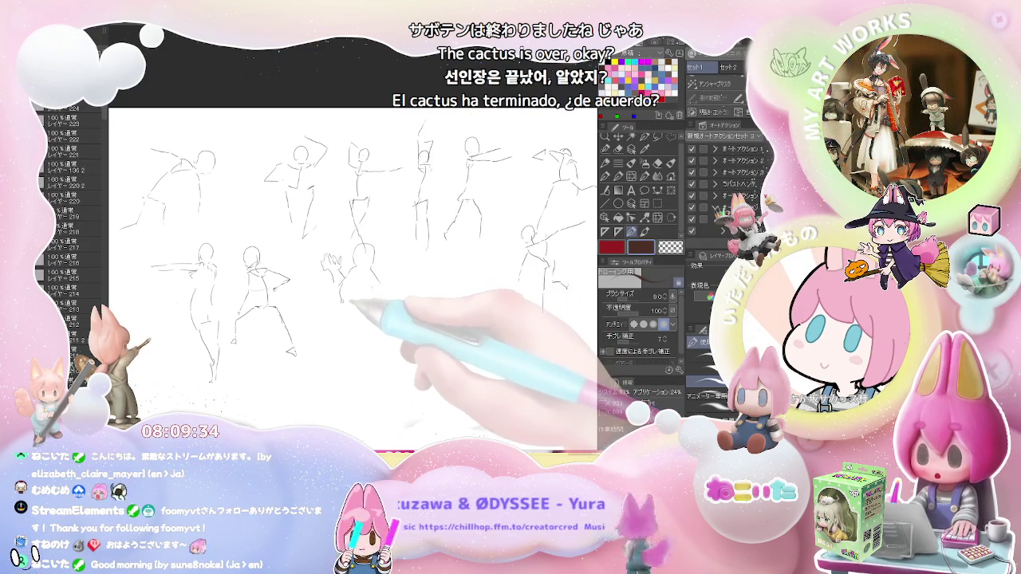
pyautogui.moveTo(343, 279)
pyautogui.mouseDown()
pyautogui.moveTo(348, 319)
pyautogui.moveTo(312, 339)
pyautogui.mouseUp()
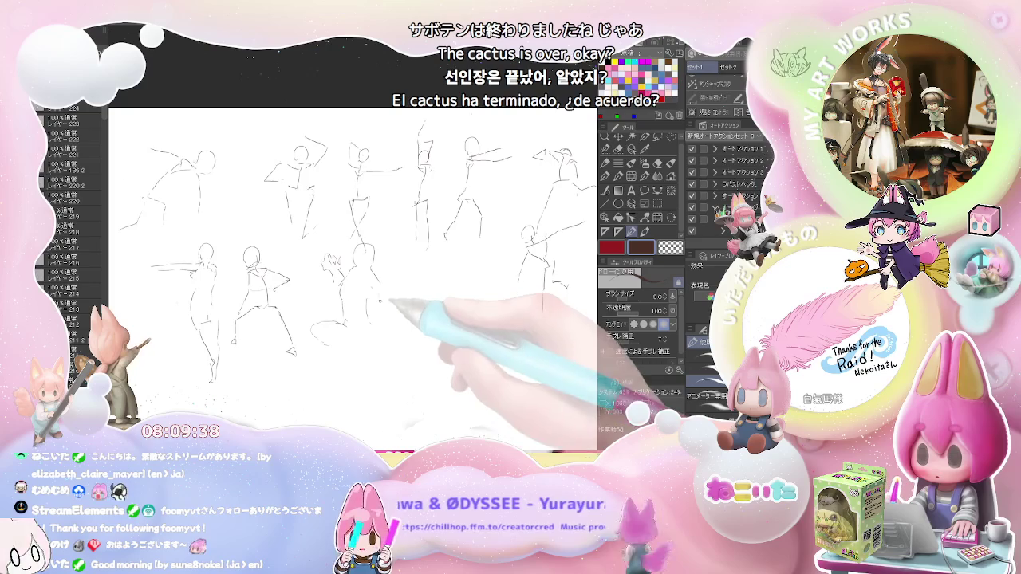
# Add strokes to the crouching figure and draw a standing figure's legs at the lower right.
pyautogui.hotkey('ctrl', '-')
pyautogui.hotkey('ctrl', '-')
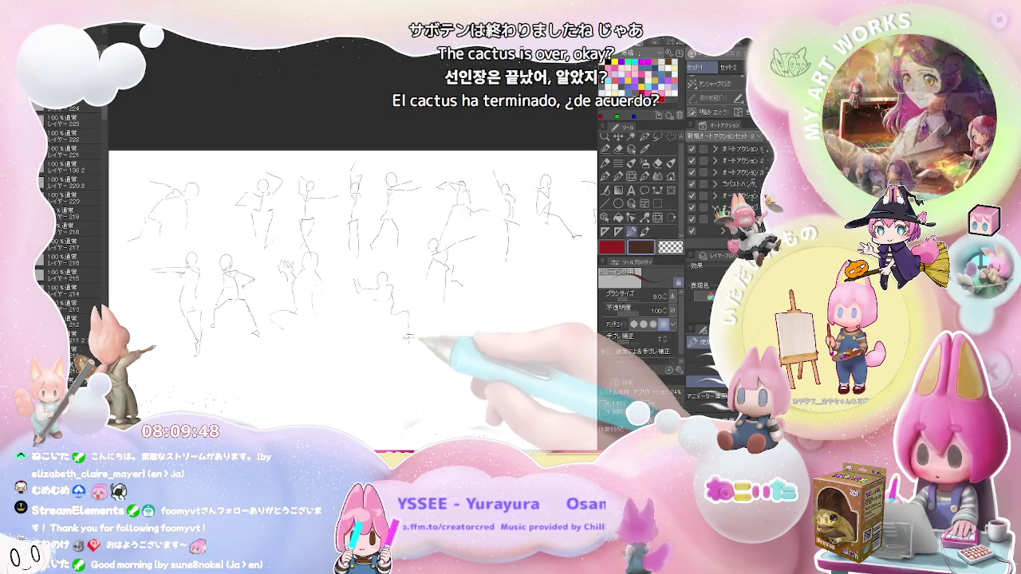
pyautogui.moveTo(405, 321)
pyautogui.mouseDown()
pyautogui.moveTo(366, 335)
pyautogui.moveTo(365, 350)
pyautogui.moveTo(351, 344)
pyautogui.moveTo(375, 311)
pyautogui.mouseUp()
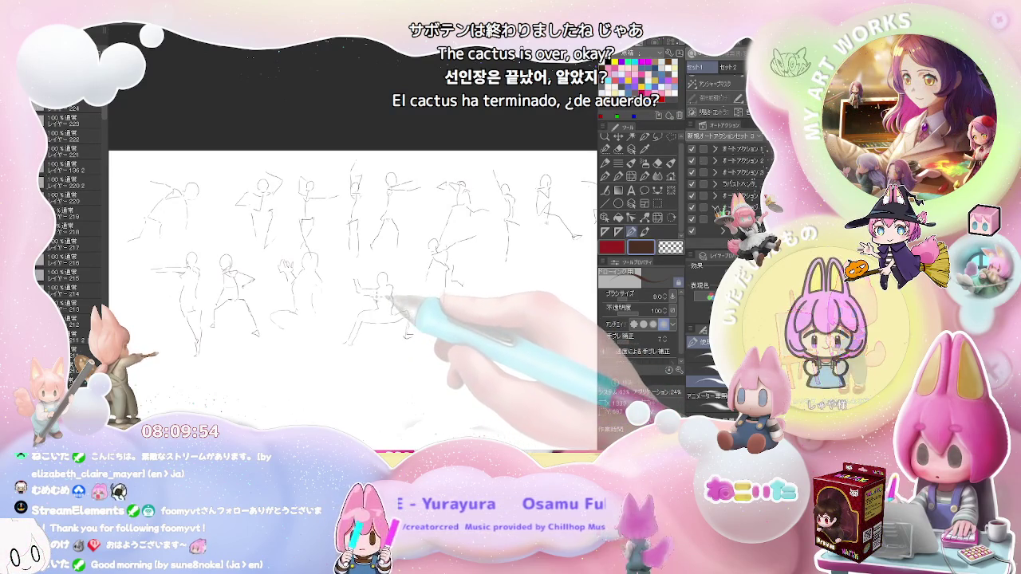
pyautogui.moveTo(399, 307)
pyautogui.mouseDown()
pyautogui.moveTo(339, 307)
pyautogui.moveTo(363, 346)
pyautogui.moveTo(388, 323)
pyautogui.moveTo(396, 334)
pyautogui.mouseUp()
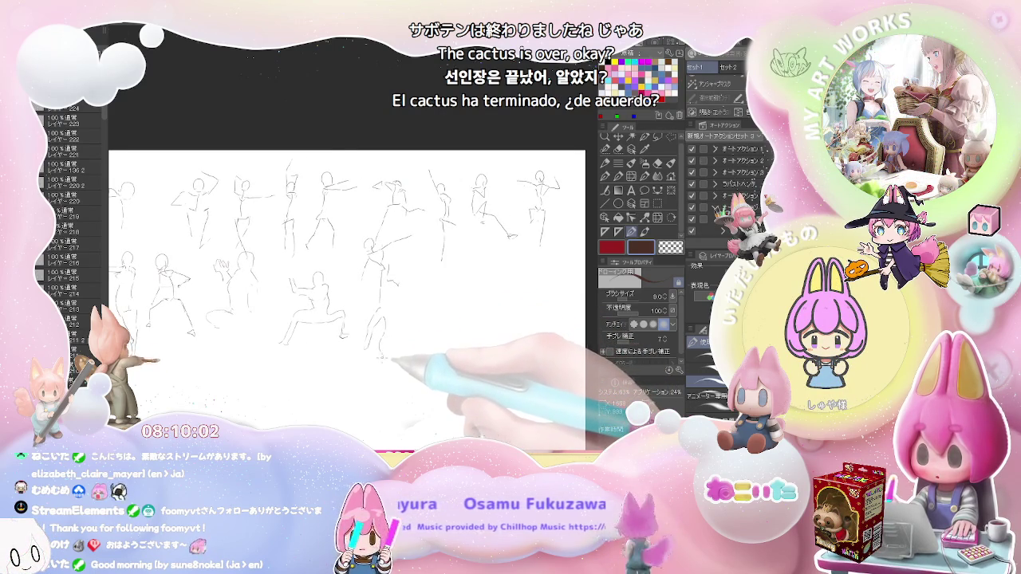
pyautogui.moveTo(381, 355); pyautogui.dragTo(378, 392)
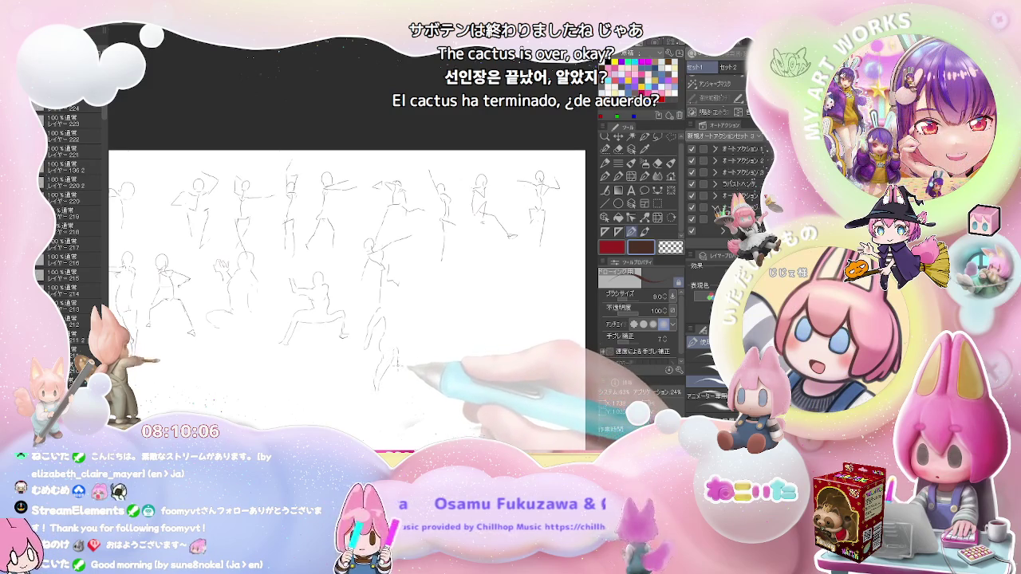
pyautogui.moveTo(399, 350); pyautogui.dragTo(411, 365)
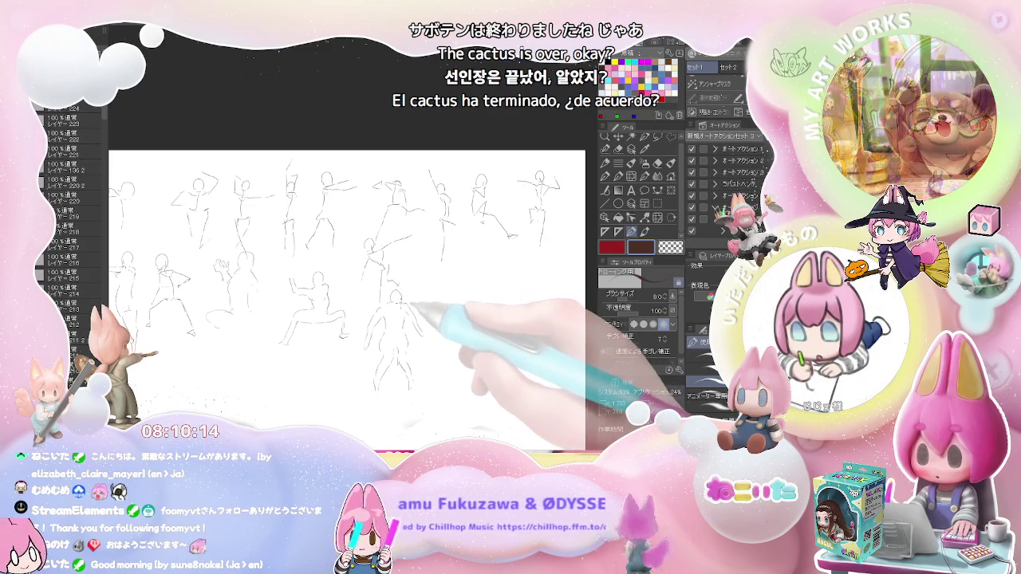
pyautogui.moveTo(409, 300); pyautogui.dragTo(375, 272)
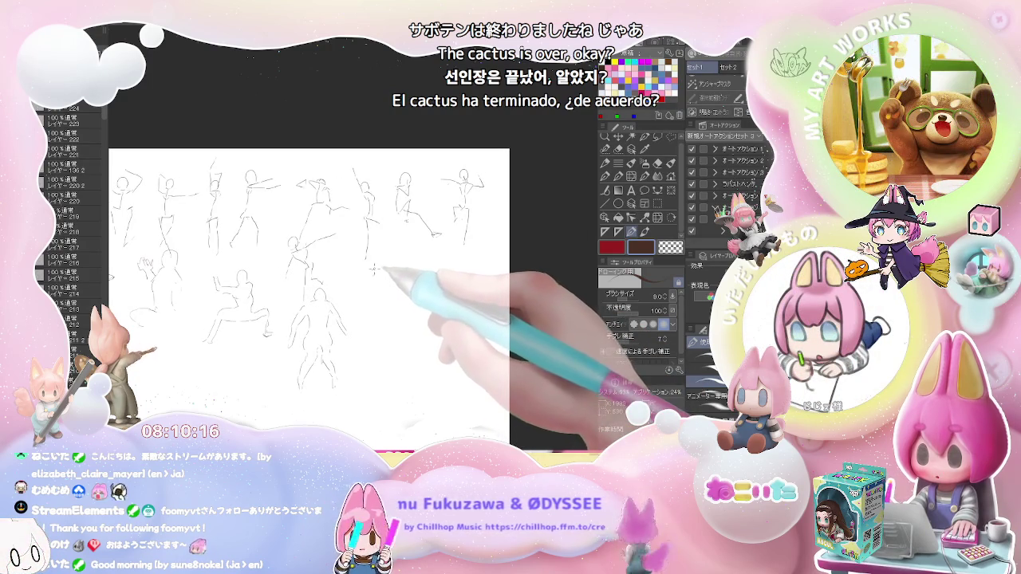
# Draw a diving figure and a stretching figure with a long diagonal body line in the second row.
pyautogui.moveTo(373, 275); pyautogui.dragTo(365, 351)
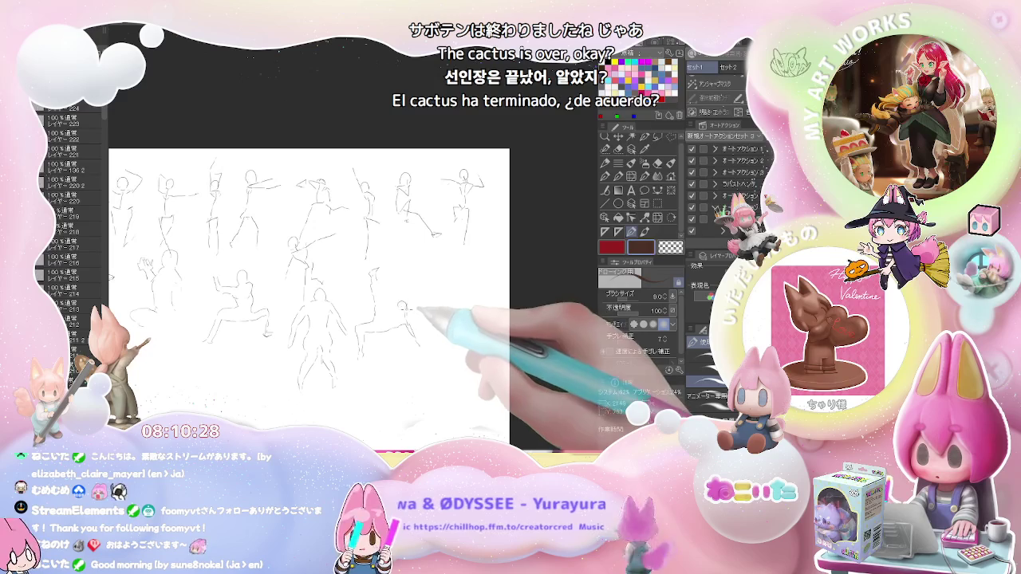
pyautogui.moveTo(396, 304); pyautogui.dragTo(401, 307)
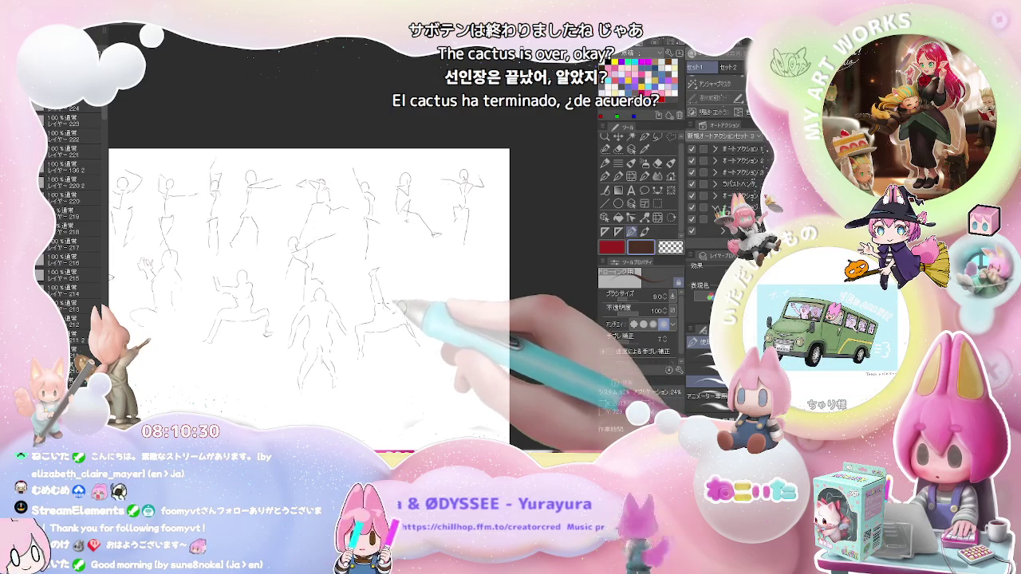
pyautogui.moveTo(436, 281)
pyautogui.mouseDown()
pyautogui.moveTo(343, 291)
pyautogui.moveTo(336, 307)
pyautogui.mouseUp()
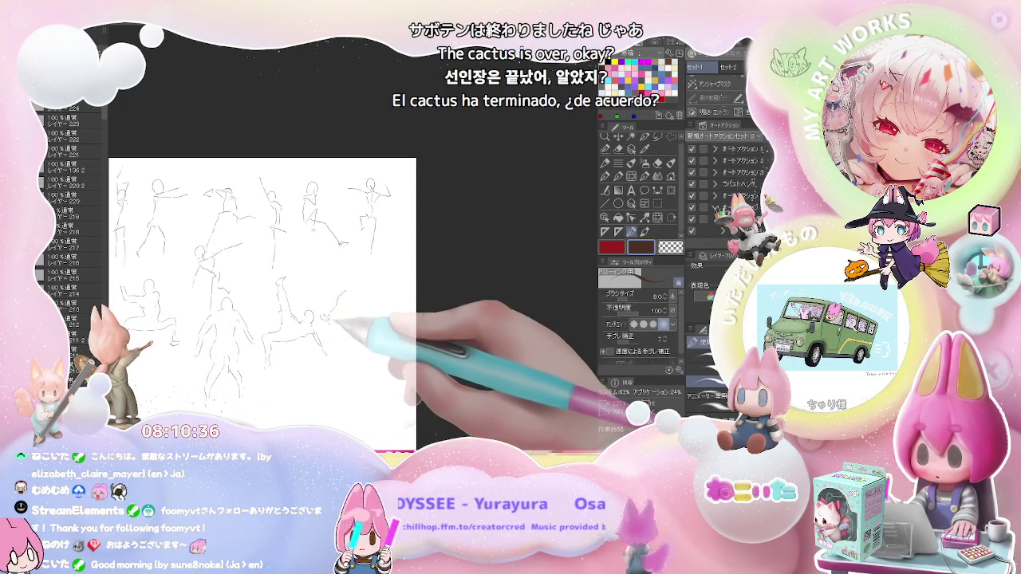
pyautogui.moveTo(322, 313)
pyautogui.mouseDown()
pyautogui.moveTo(375, 328)
pyautogui.moveTo(365, 311)
pyautogui.moveTo(391, 320)
pyautogui.mouseUp()
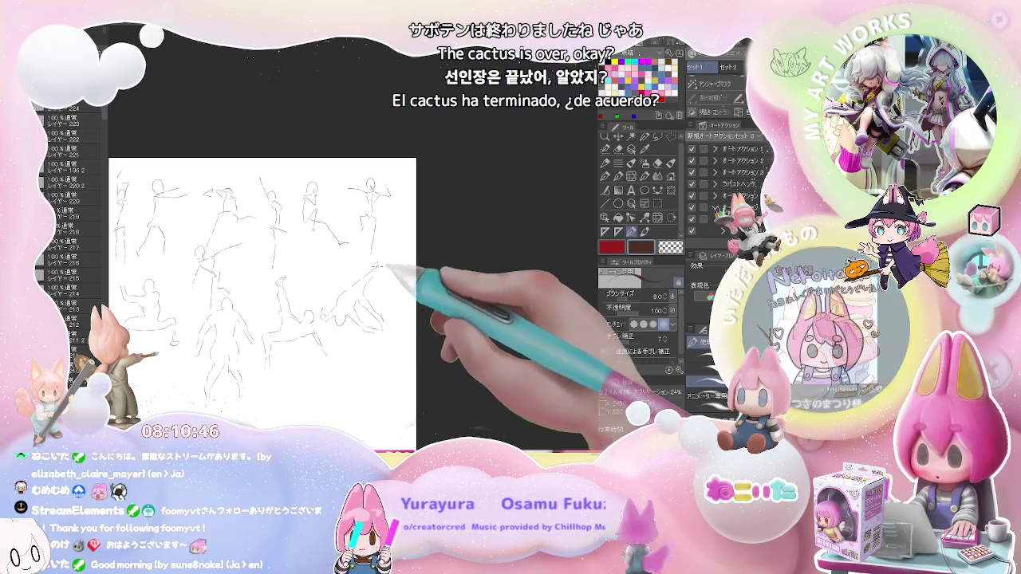
pyautogui.moveTo(339, 304); pyautogui.dragTo(394, 260)
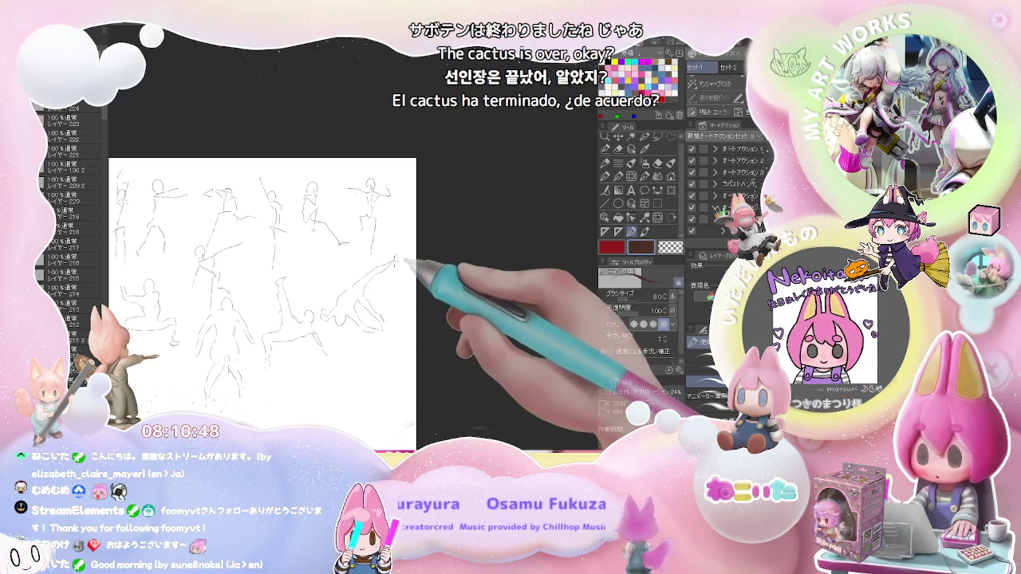
# Begin a tall standing figure beneath the second row, drawing its leg line.
pyautogui.moveTo(343, 295)
pyautogui.mouseDown()
pyautogui.moveTo(363, 243)
pyautogui.moveTo(385, 229)
pyautogui.mouseUp()
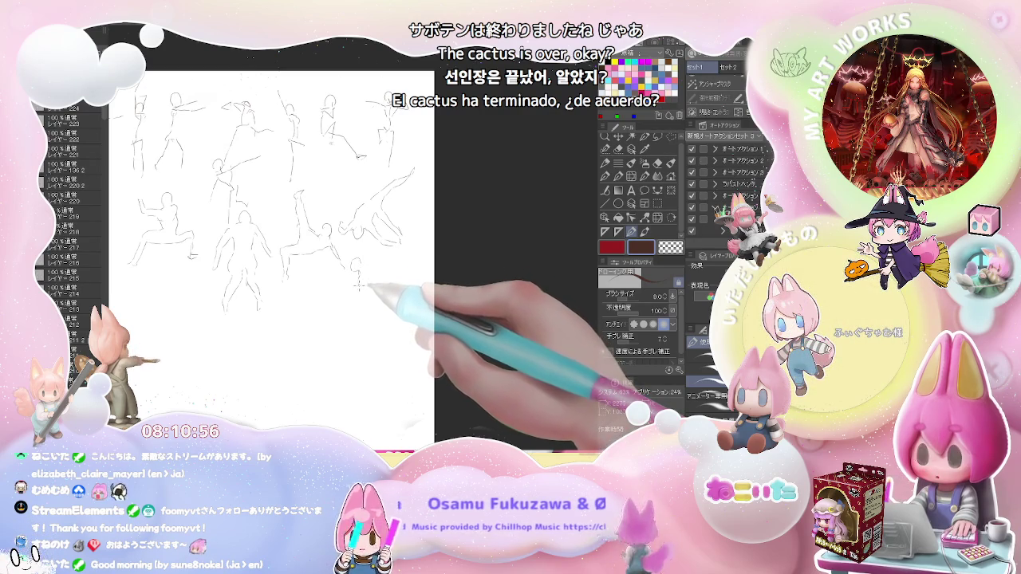
pyautogui.moveTo(372, 298); pyautogui.dragTo(368, 332)
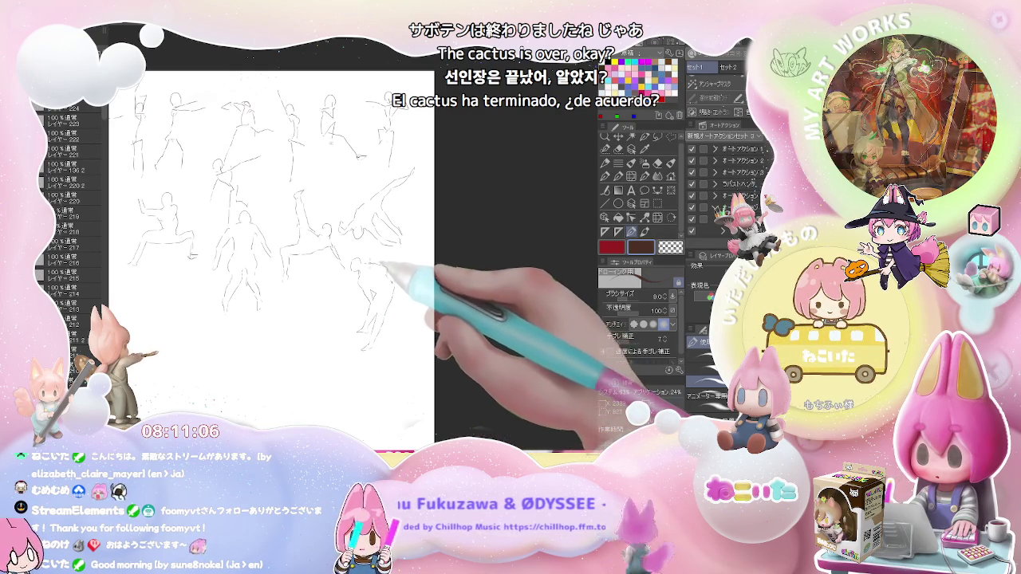
pyautogui.hotkey('ctrl', '+')
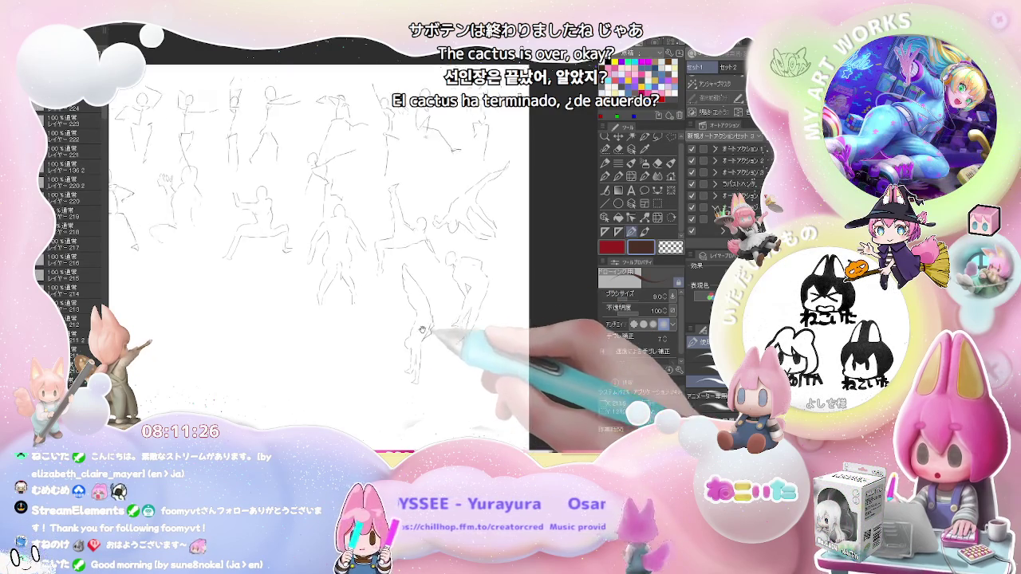
# Sketch a crouching, leaping pose and a low reclining figure's spine beside the tall standing figure.
pyautogui.moveTo(403, 327); pyautogui.dragTo(483, 313)
pyautogui.moveTo(379, 319); pyautogui.dragTo(375, 351)
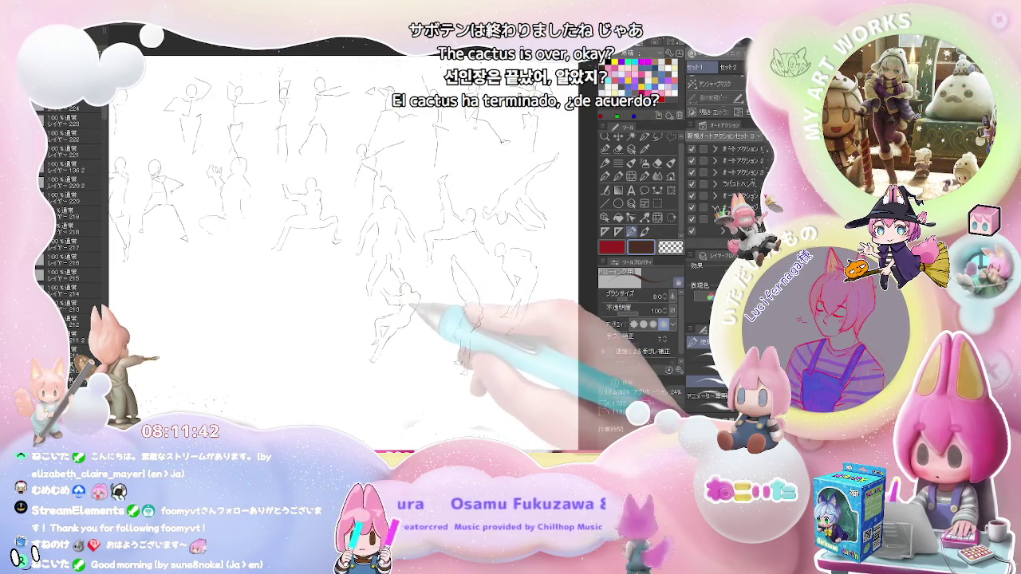
pyautogui.moveTo(410, 303); pyautogui.dragTo(407, 257)
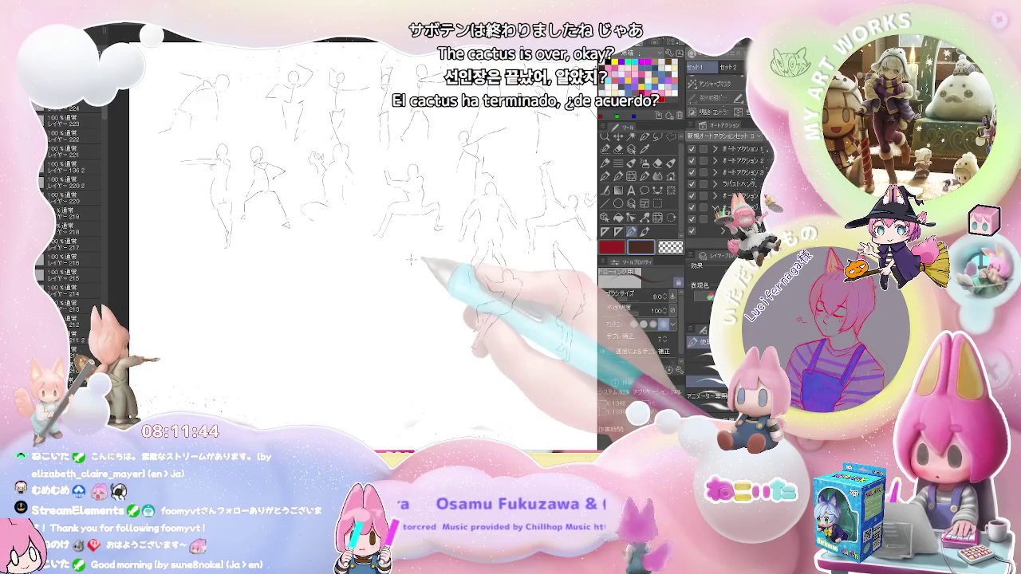
pyautogui.moveTo(401, 249); pyautogui.dragTo(408, 328)
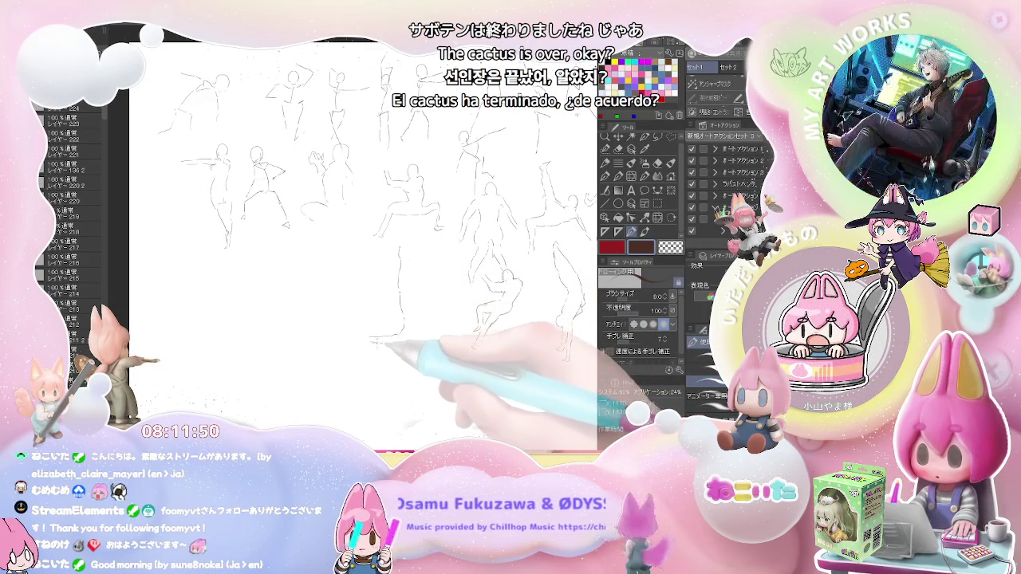
pyautogui.moveTo(371, 341)
pyautogui.mouseDown()
pyautogui.moveTo(356, 308)
pyautogui.moveTo(402, 344)
pyautogui.moveTo(470, 343)
pyautogui.mouseUp()
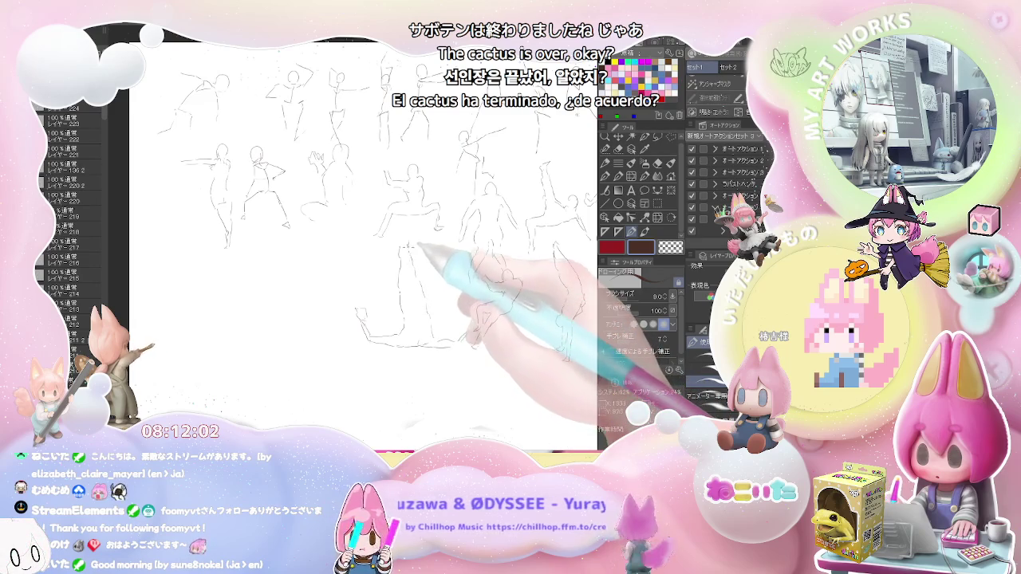
pyautogui.hotkey('ctrl', '-')
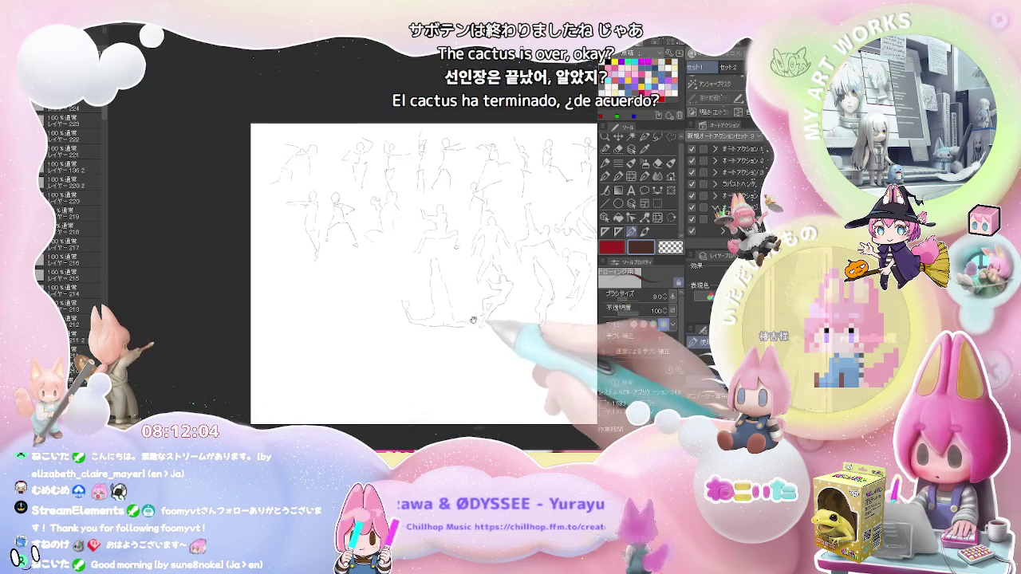
pyautogui.hotkey('ctrl', '+')
pyautogui.hotkey('ctrl', '+')
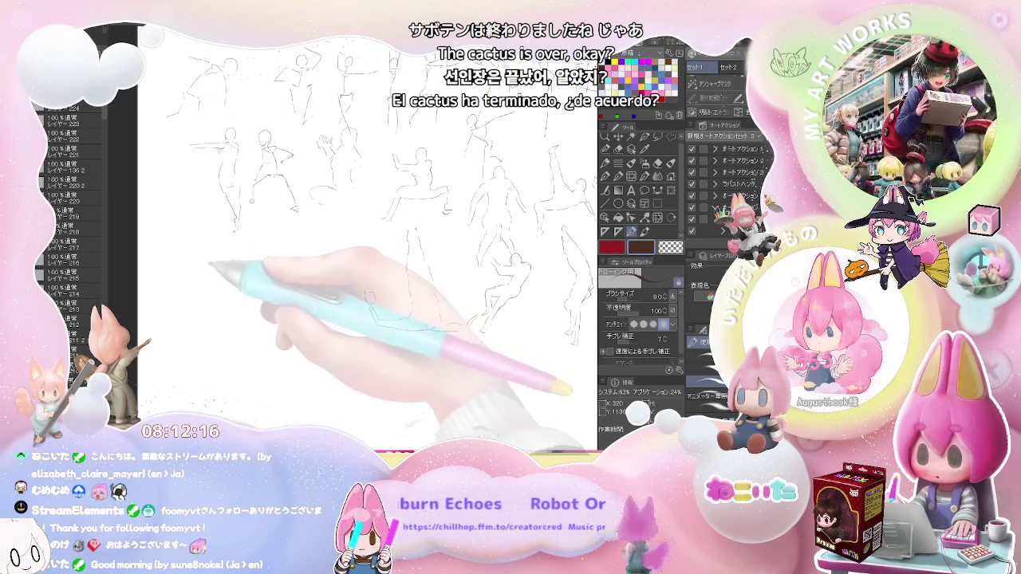
# Draw the reclining figure's curved body, rightward-stretched leg and a small torso curve.
pyautogui.hotkey('ctrl', '+')
pyautogui.scroll(-1, 222, 255)
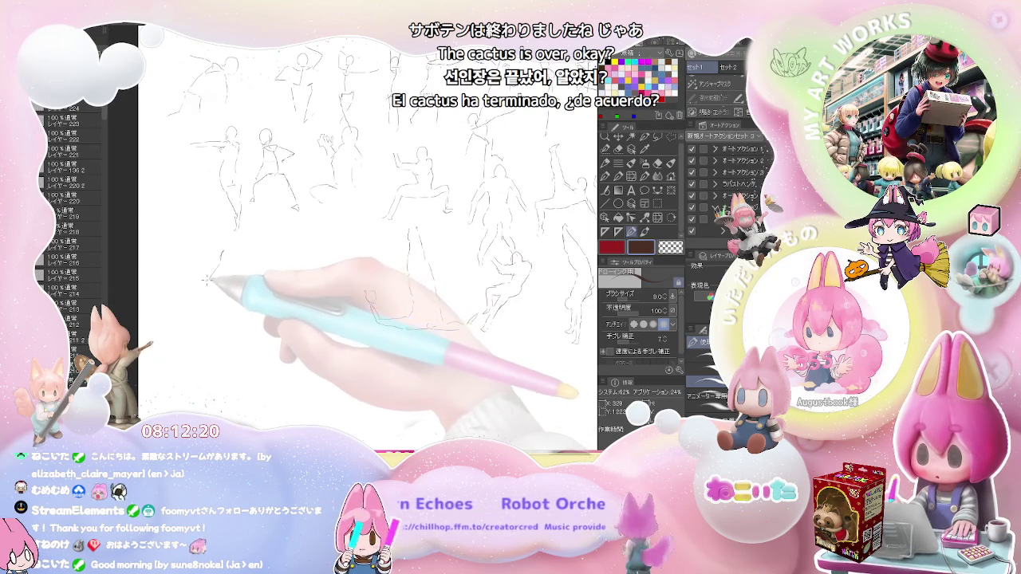
pyautogui.moveTo(222, 251); pyautogui.dragTo(188, 289)
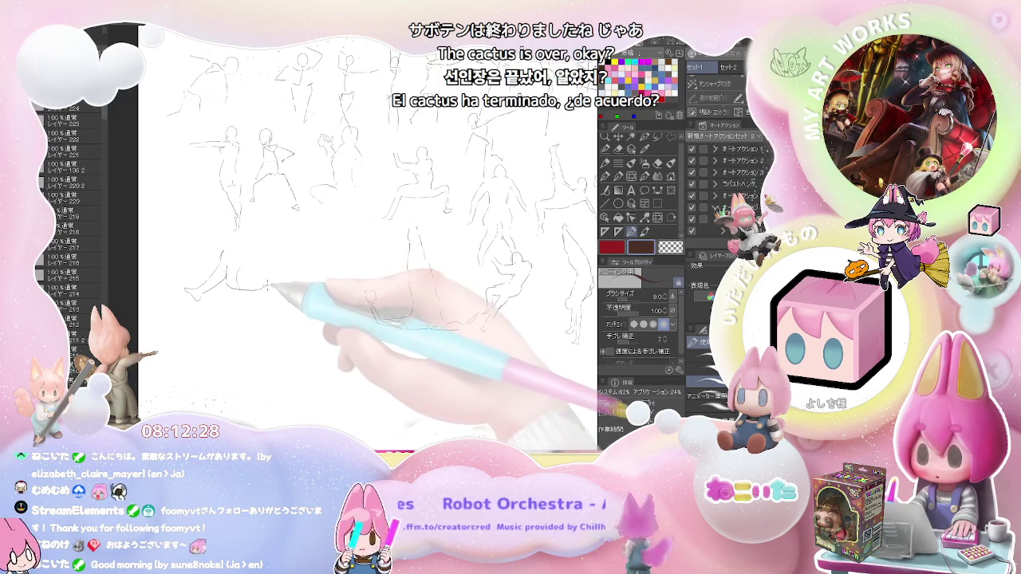
pyautogui.moveTo(239, 287); pyautogui.dragTo(295, 276)
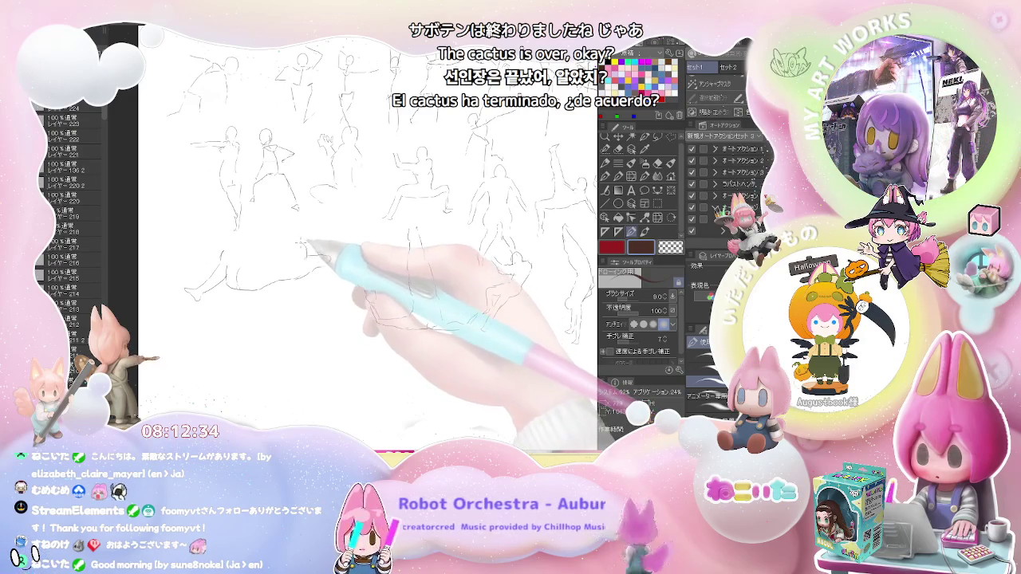
pyautogui.moveTo(279, 242)
pyautogui.mouseDown()
pyautogui.moveTo(306, 248)
pyautogui.moveTo(267, 244)
pyautogui.mouseUp()
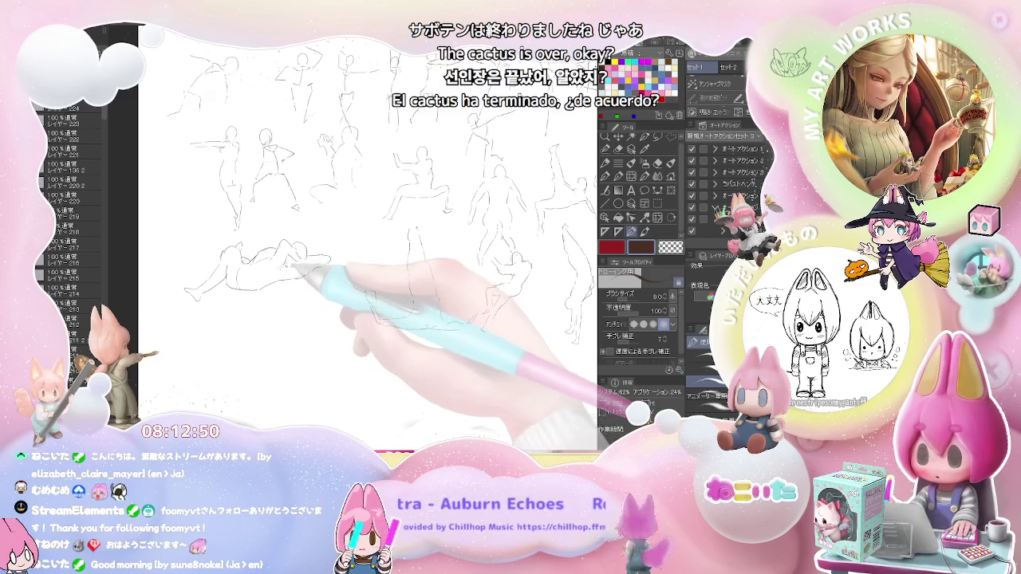
pyautogui.scroll(-2, 367, 239)
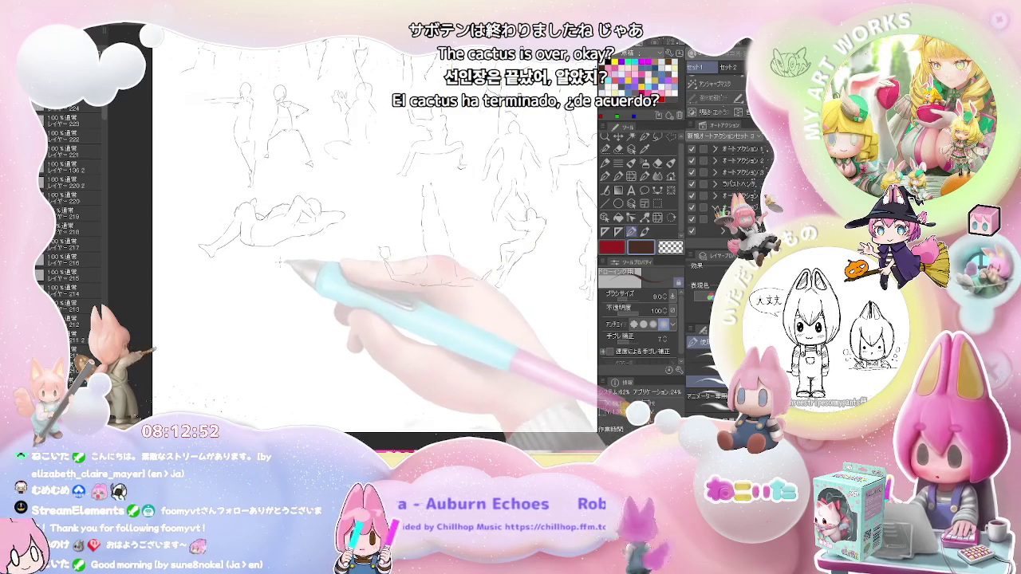
# Sketch a seated figure below the reclining pose and a standing figure with vertical and body lines beside it.
pyautogui.moveTo(275, 261)
pyautogui.mouseDown()
pyautogui.moveTo(274, 299)
pyautogui.moveTo(307, 315)
pyautogui.moveTo(323, 355)
pyautogui.mouseUp()
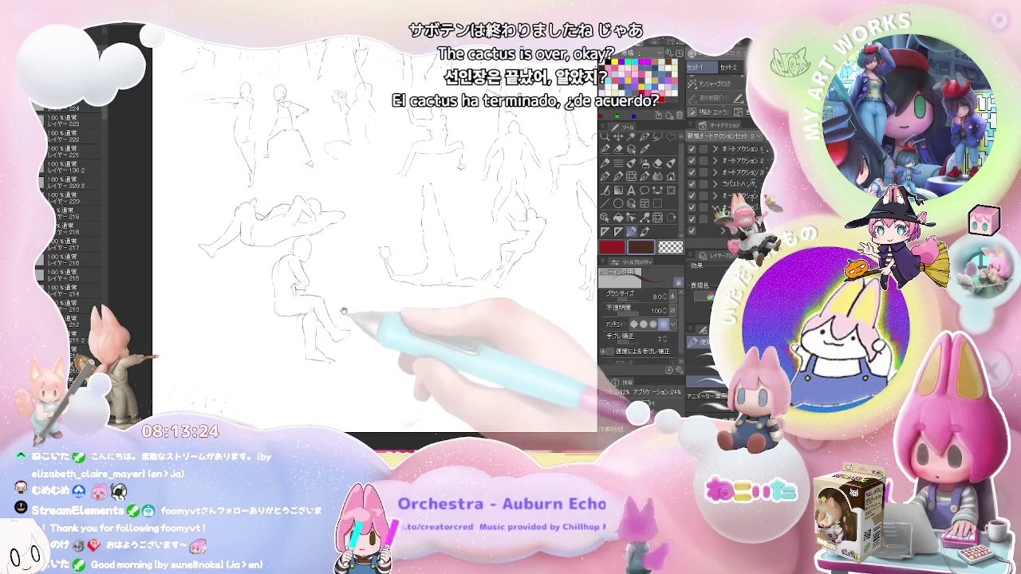
pyautogui.moveTo(362, 263); pyautogui.dragTo(295, 271)
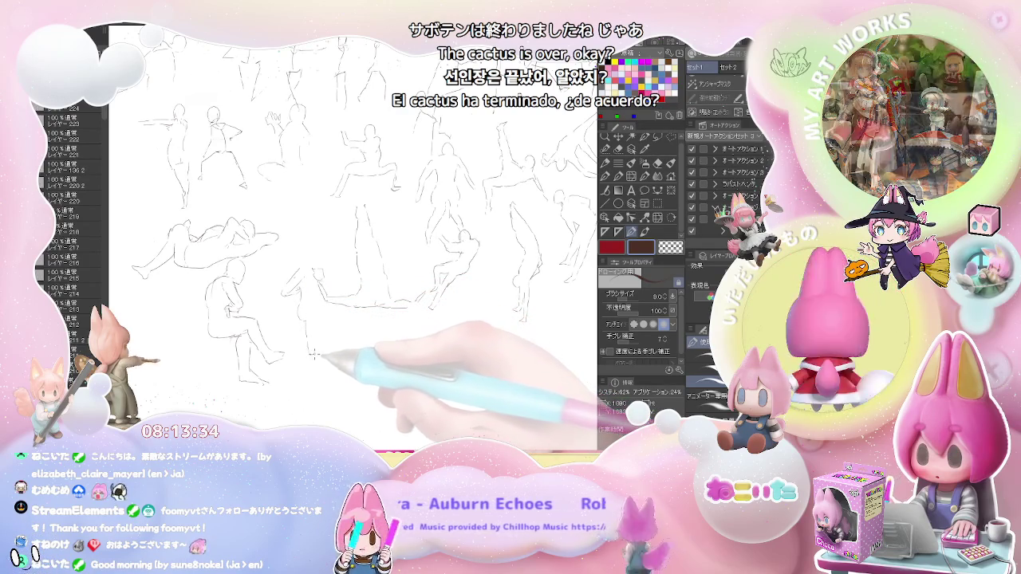
pyautogui.moveTo(313, 351)
pyautogui.mouseDown()
pyautogui.moveTo(315, 395)
pyautogui.moveTo(323, 323)
pyautogui.mouseUp()
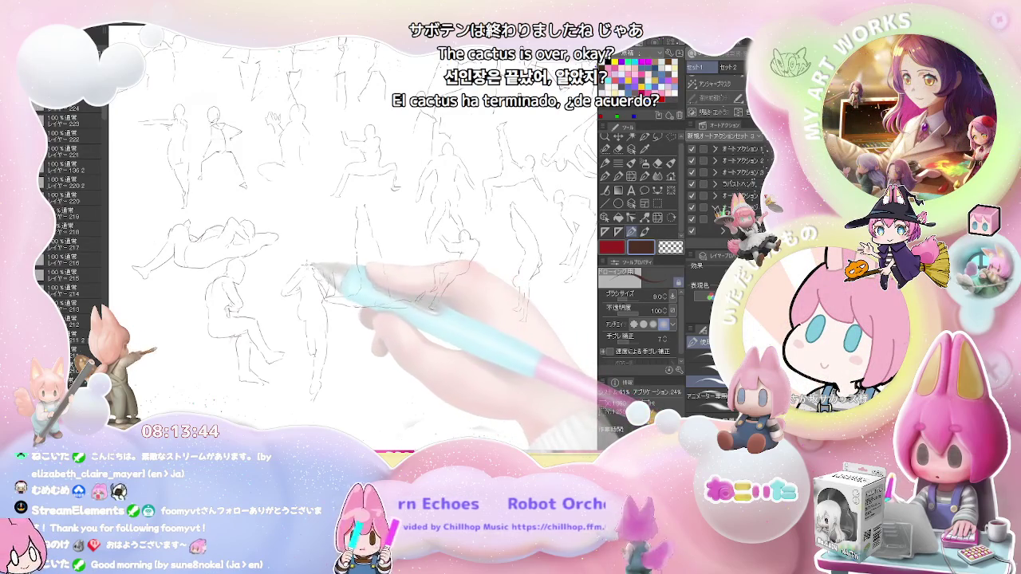
pyautogui.moveTo(321, 275); pyautogui.dragTo(324, 296)
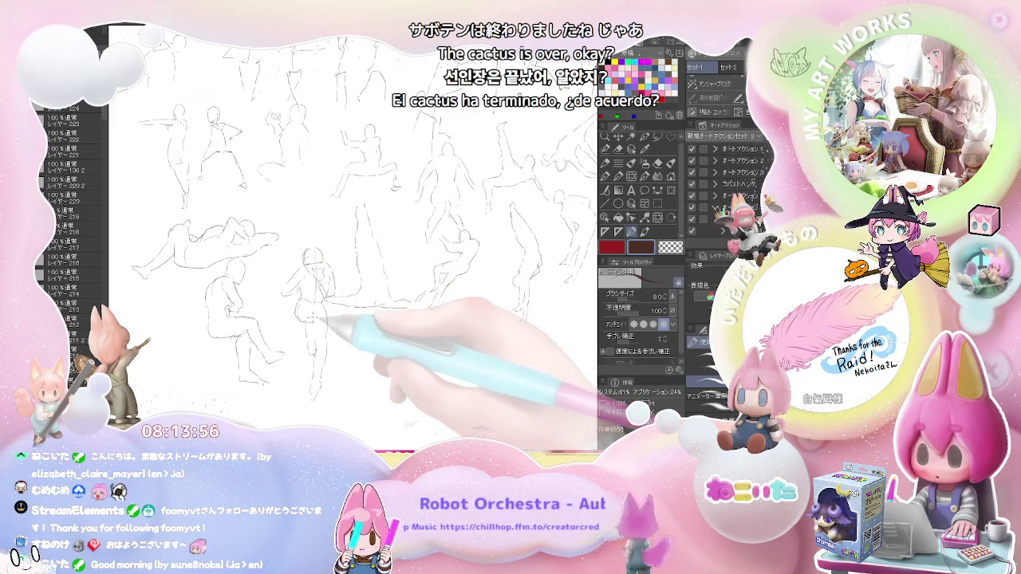
pyautogui.moveTo(371, 331); pyautogui.dragTo(307, 307)
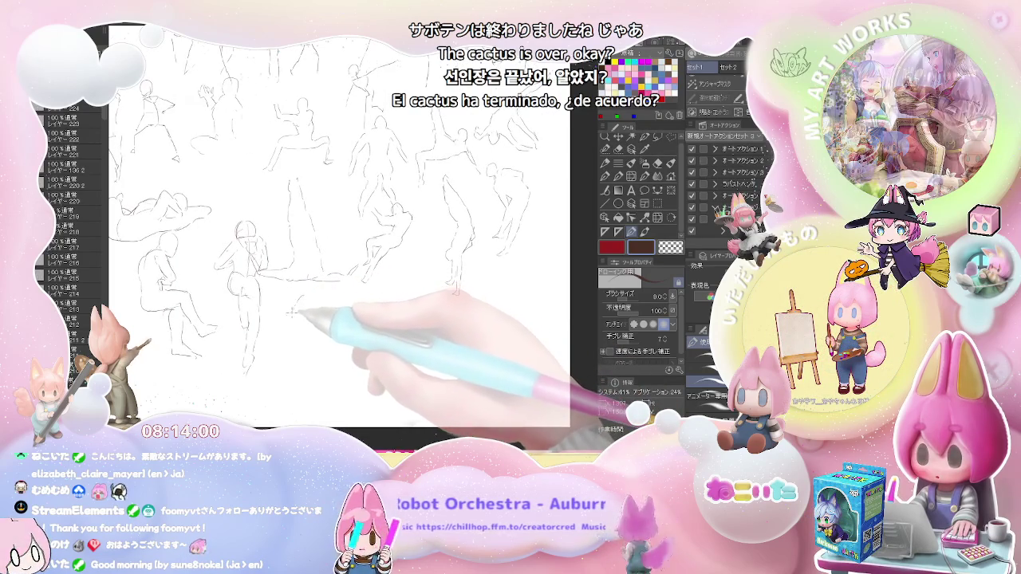
# Finish the standing figure's leg, small hand and lower-body lines.
pyautogui.moveTo(298, 299); pyautogui.dragTo(300, 342)
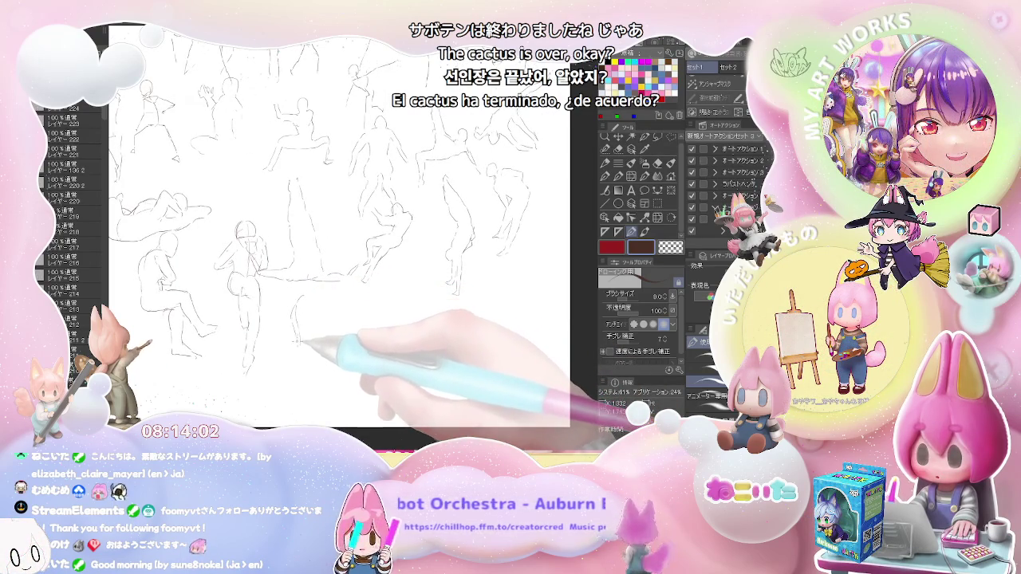
pyautogui.moveTo(299, 343); pyautogui.dragTo(311, 355)
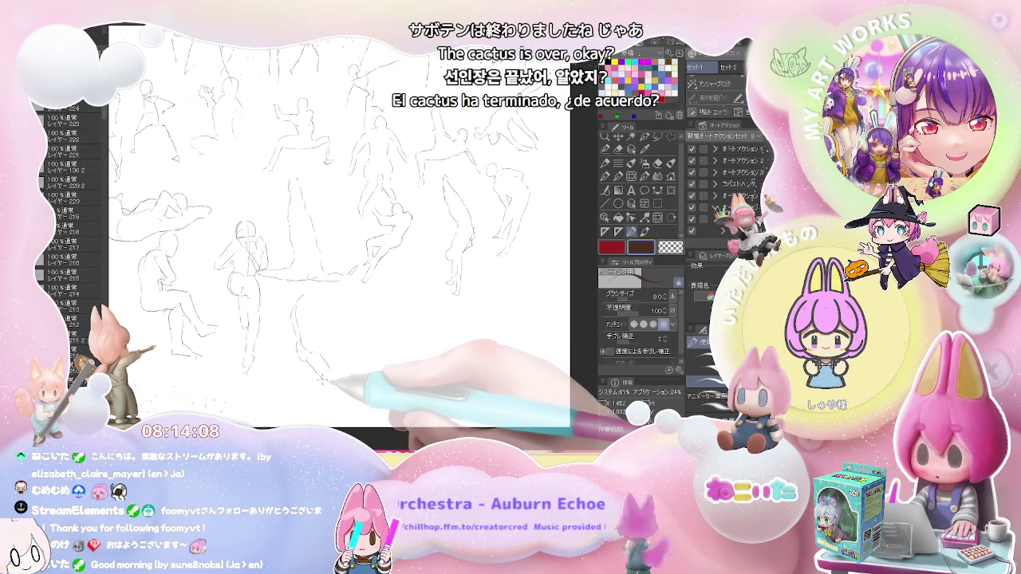
pyautogui.moveTo(323, 397); pyautogui.dragTo(321, 416)
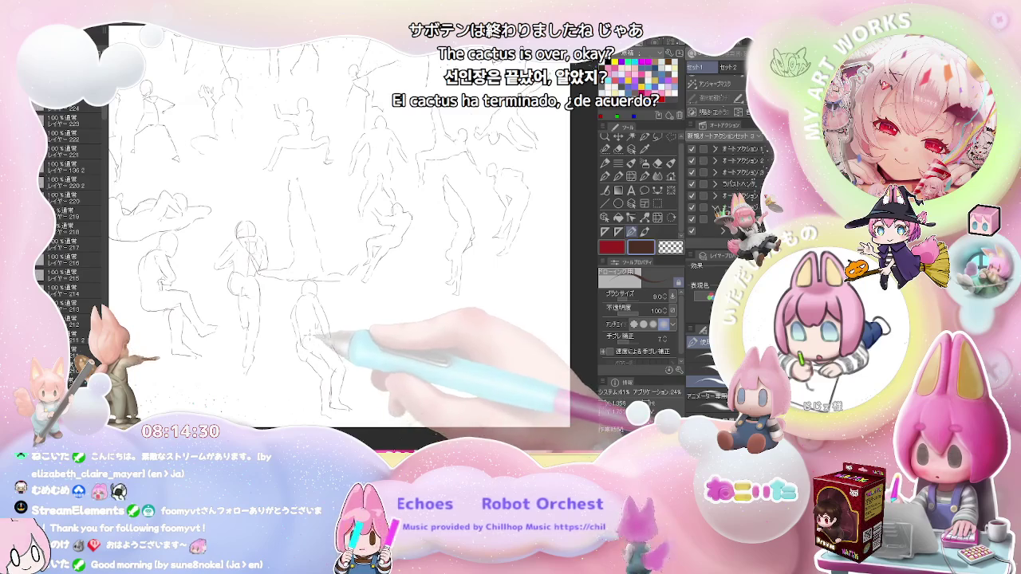
pyautogui.moveTo(347, 295); pyautogui.dragTo(291, 292)
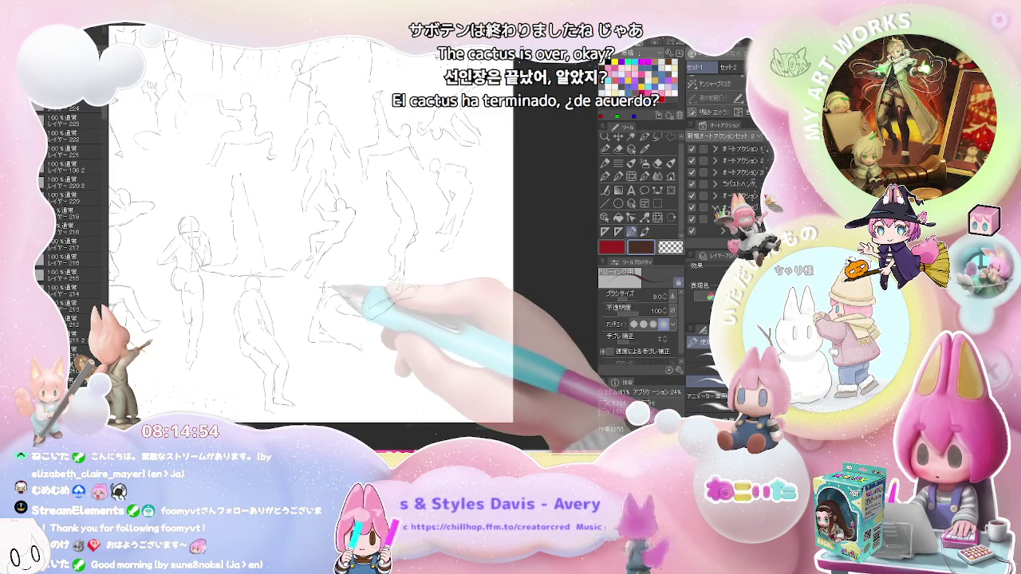
# Sketch a crouching figure's head, then a push-up figure's head and torso, briefly toggling the eraser.
pyautogui.moveTo(329, 277); pyautogui.dragTo(344, 296)
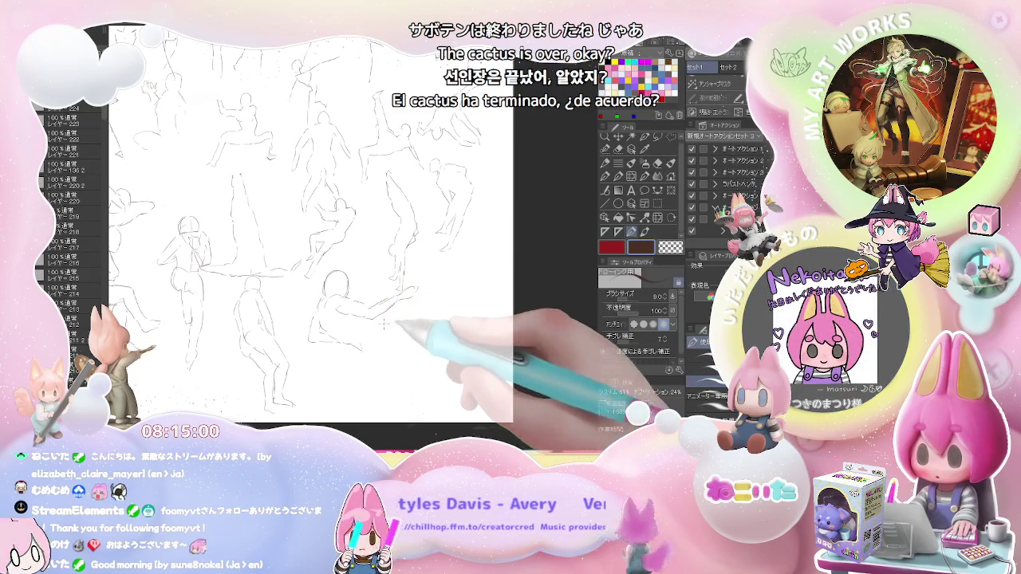
pyautogui.hotkey('ctrl', '-')
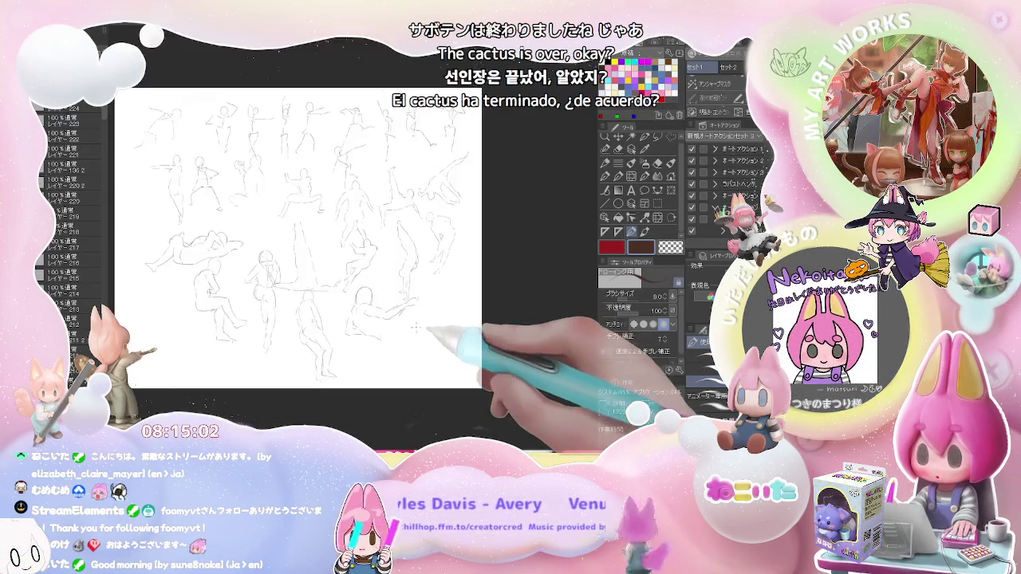
pyautogui.scroll(2, 383, 313)
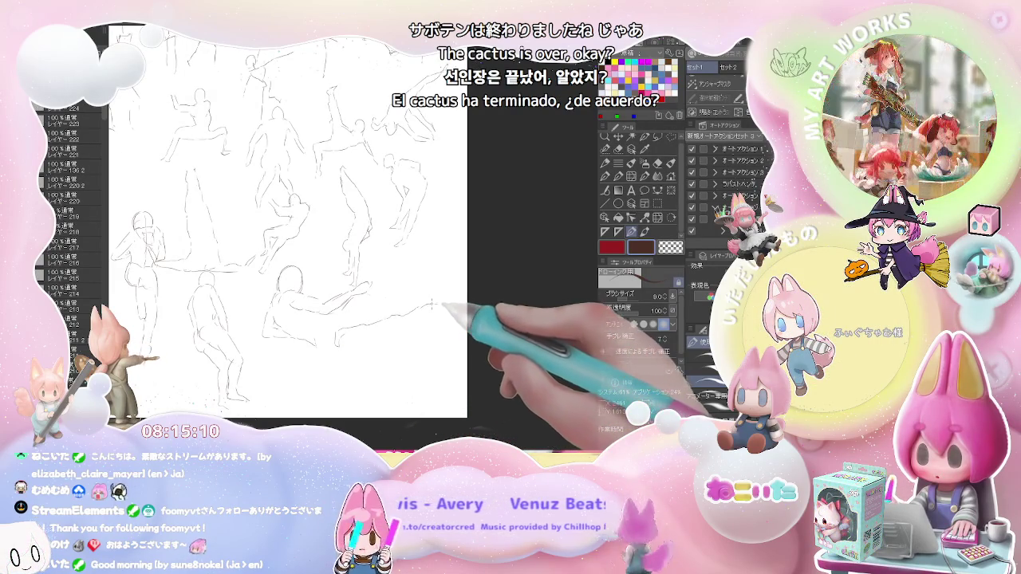
pyautogui.moveTo(445, 294); pyautogui.dragTo(452, 310)
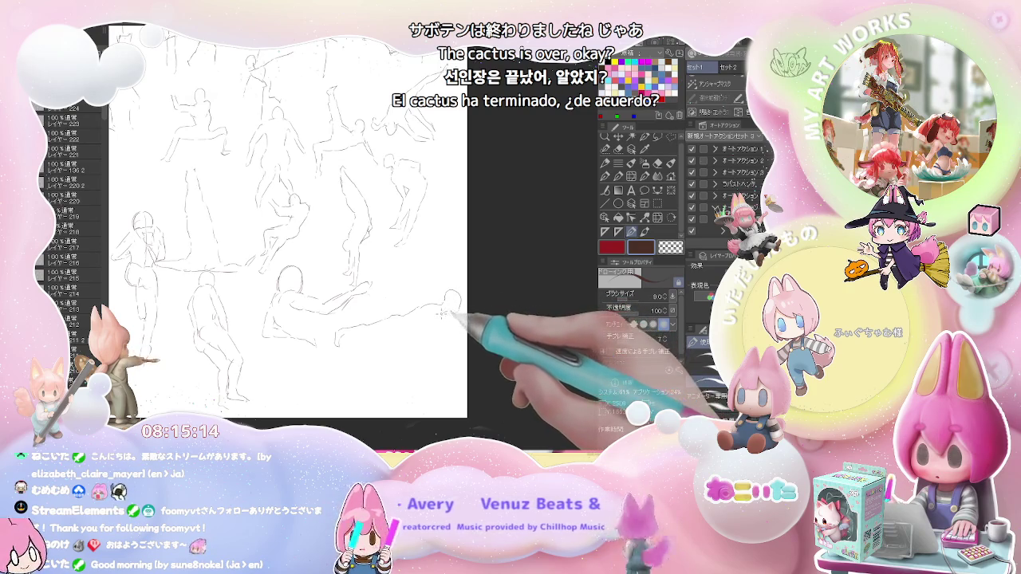
pyautogui.moveTo(441, 313); pyautogui.dragTo(437, 347)
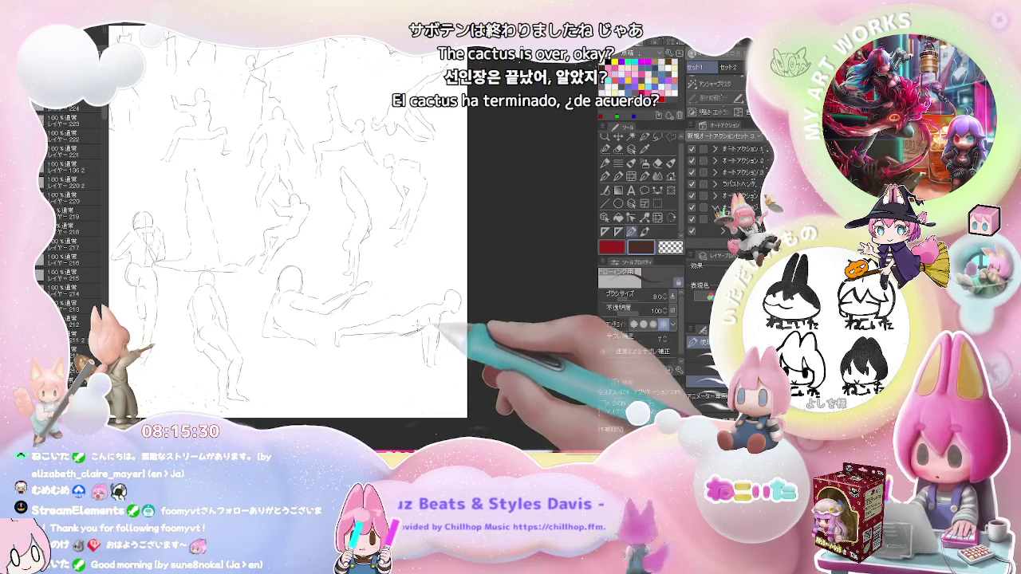
pyautogui.press('e')
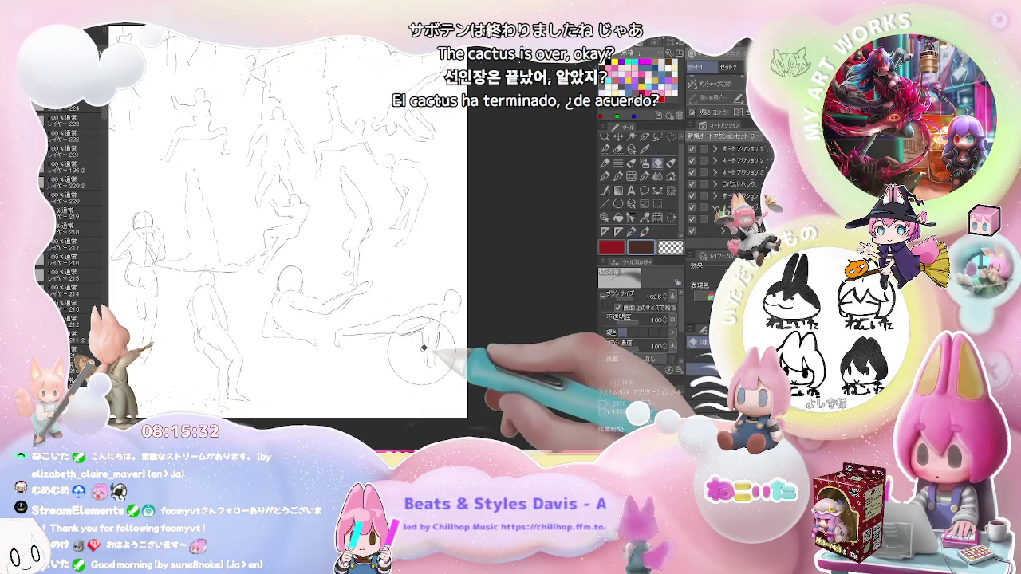
pyautogui.press('p')
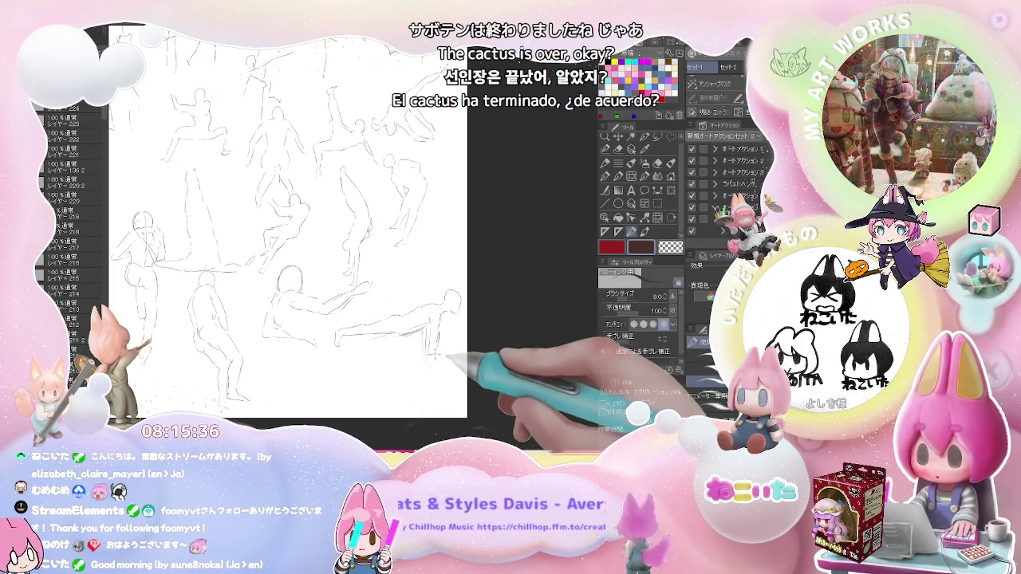
pyautogui.moveTo(345, 360)
pyautogui.mouseDown()
pyautogui.moveTo(392, 317)
pyautogui.moveTo(354, 307)
pyautogui.mouseUp()
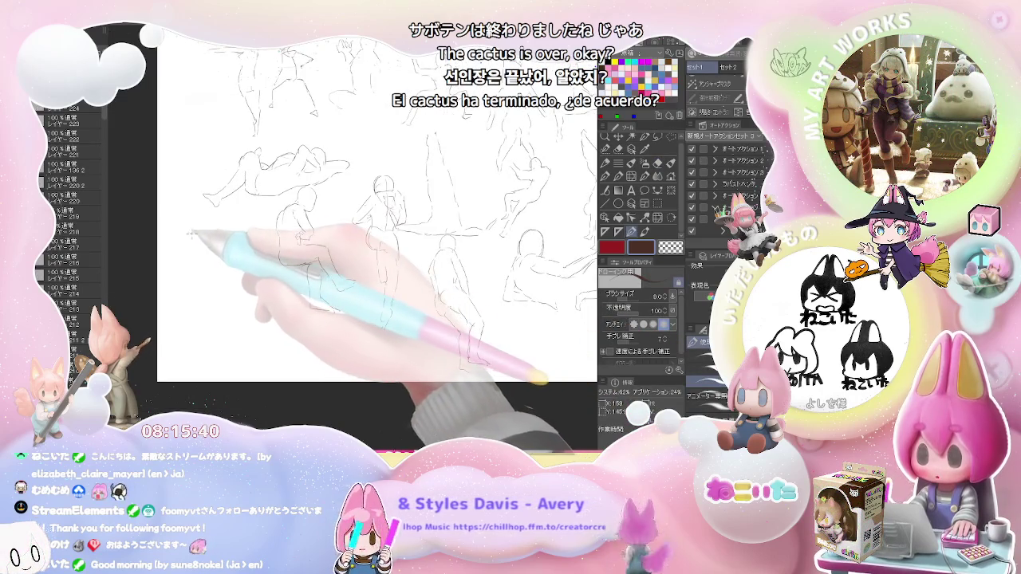
# Draw a dancing figure at the sheet's left edge, extending its kicking leg lines downward.
pyautogui.moveTo(192, 236); pyautogui.dragTo(229, 253)
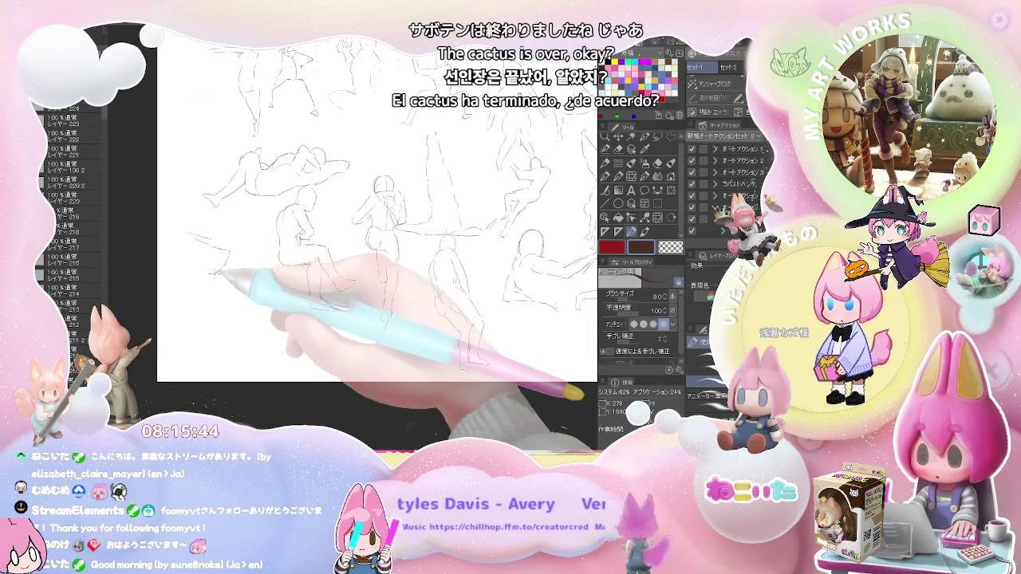
pyautogui.moveTo(212, 268)
pyautogui.mouseDown()
pyautogui.moveTo(215, 312)
pyautogui.moveTo(179, 294)
pyautogui.moveTo(226, 313)
pyautogui.moveTo(235, 351)
pyautogui.moveTo(236, 319)
pyautogui.mouseUp()
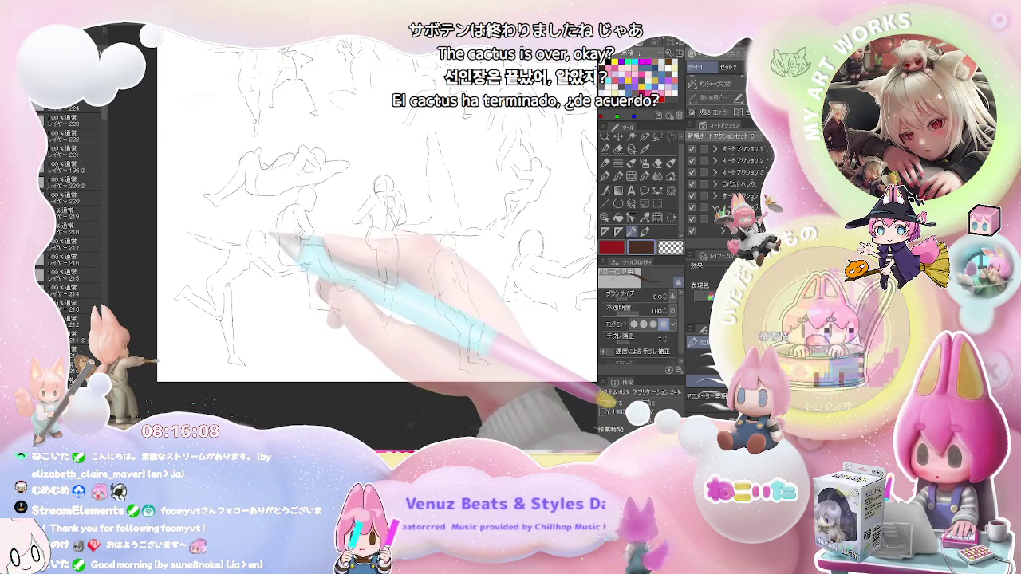
pyautogui.moveTo(275, 280); pyautogui.dragTo(257, 251)
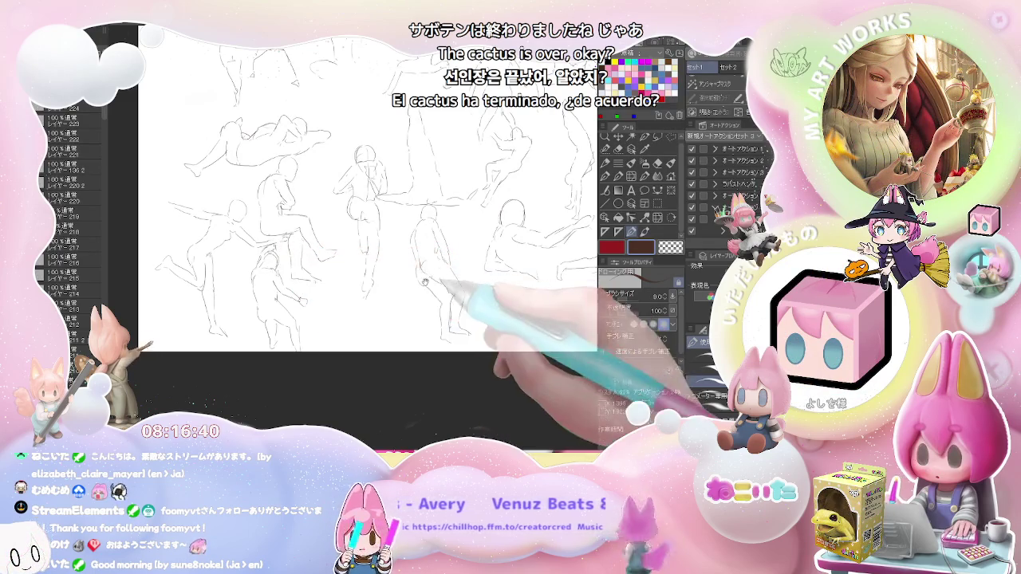
# Zoom out and back in to bring the upper-left pose studies into view.
pyautogui.scroll(-3, 277, 259)
pyautogui.scroll(1, 278, 257)
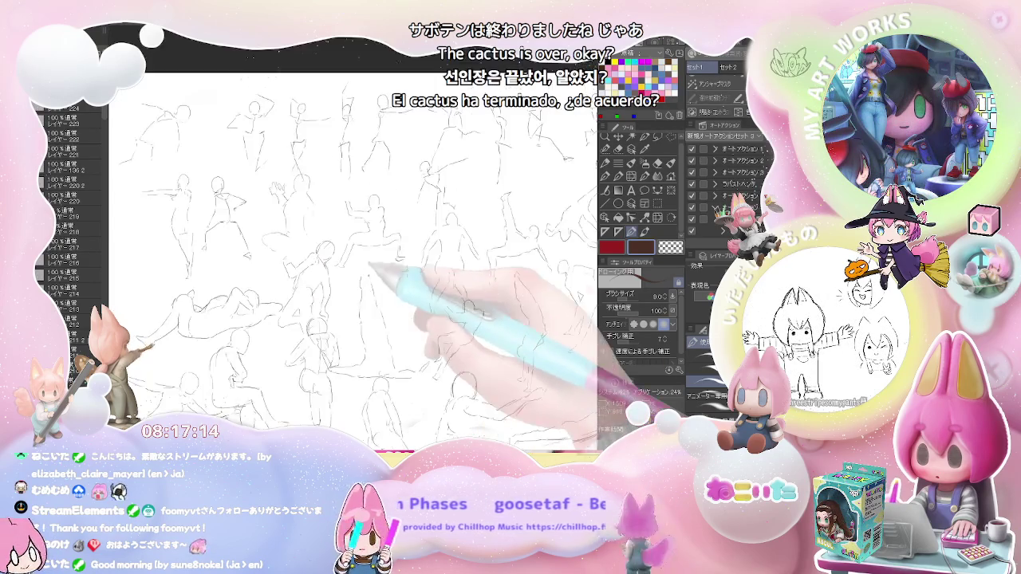
pyautogui.hotkey('ctrl', '-')
# Draw a standing figure's body below the small left-edge figure after toggling eraser and pen.
pyautogui.hotkey('ctrl', '+')
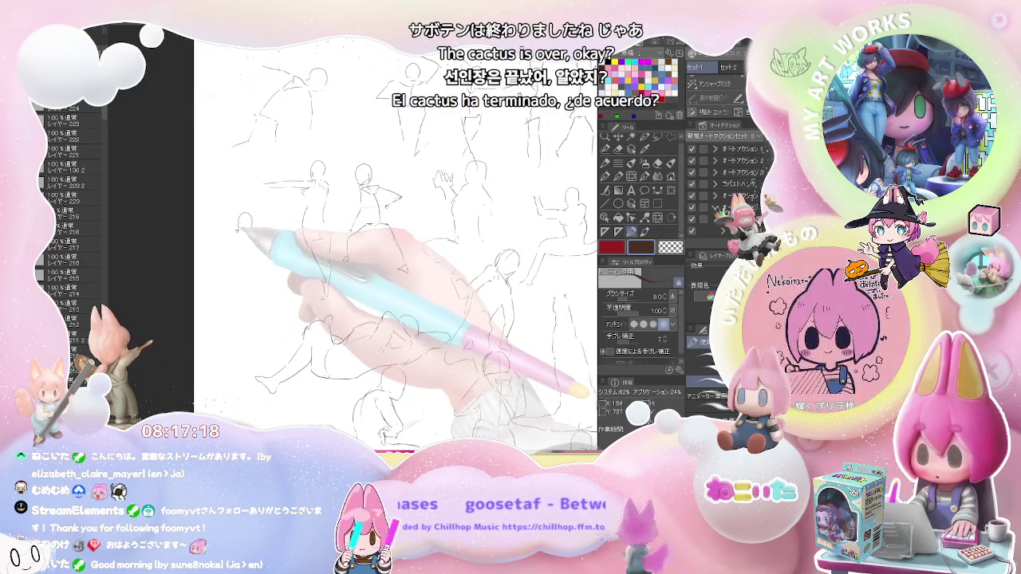
pyautogui.press('e')
pyautogui.press('p')
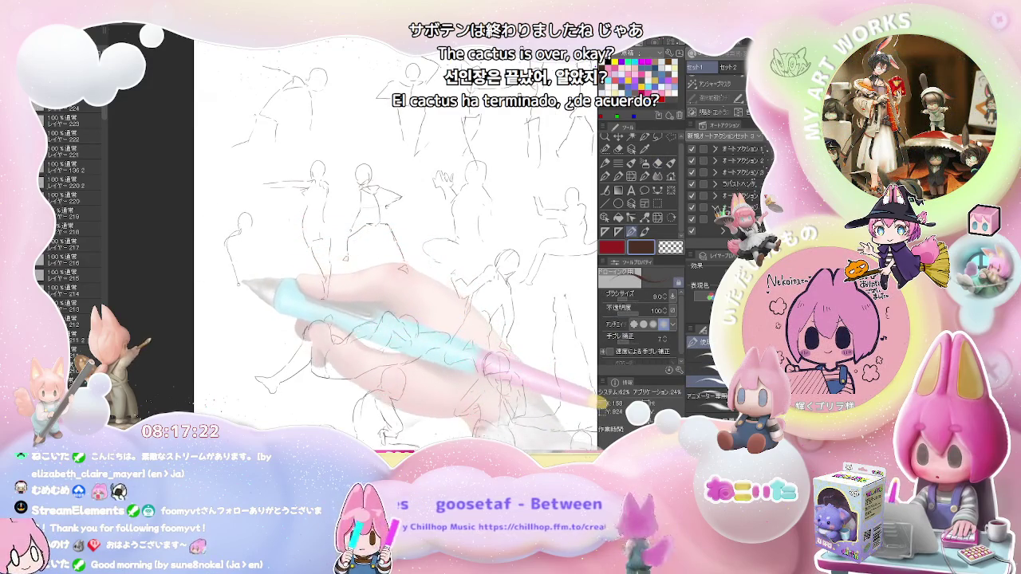
pyautogui.moveTo(242, 286)
pyautogui.mouseDown()
pyautogui.moveTo(223, 345)
pyautogui.moveTo(225, 372)
pyautogui.moveTo(255, 309)
pyautogui.mouseUp()
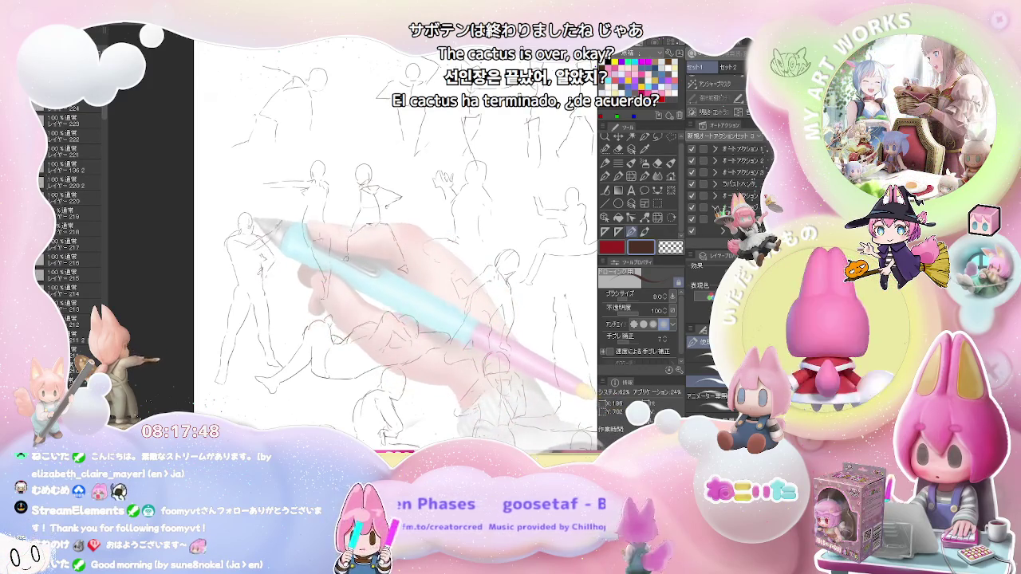
pyautogui.hotkey('ctrl', '-')
pyautogui.hotkey('ctrl', '-')
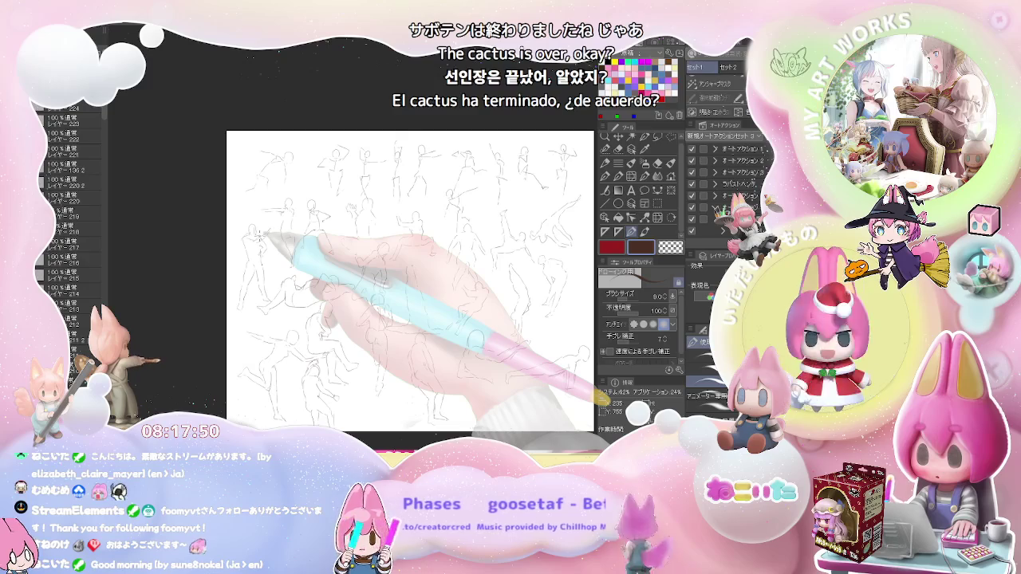
# Clear the view to a blank white page for a new sheet of gesture sketches.
pyautogui.press('Delete')
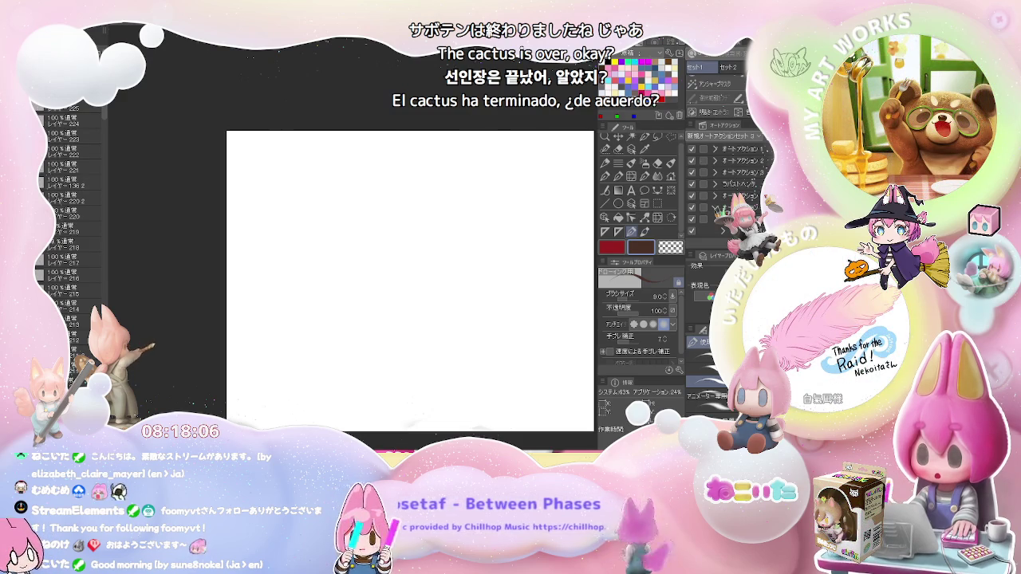
# Sketch the first figure's kicked-out leg and erase the stray curl at its end.
pyautogui.scroll(2, 283, 166)
pyautogui.scroll(2, 239, 151)
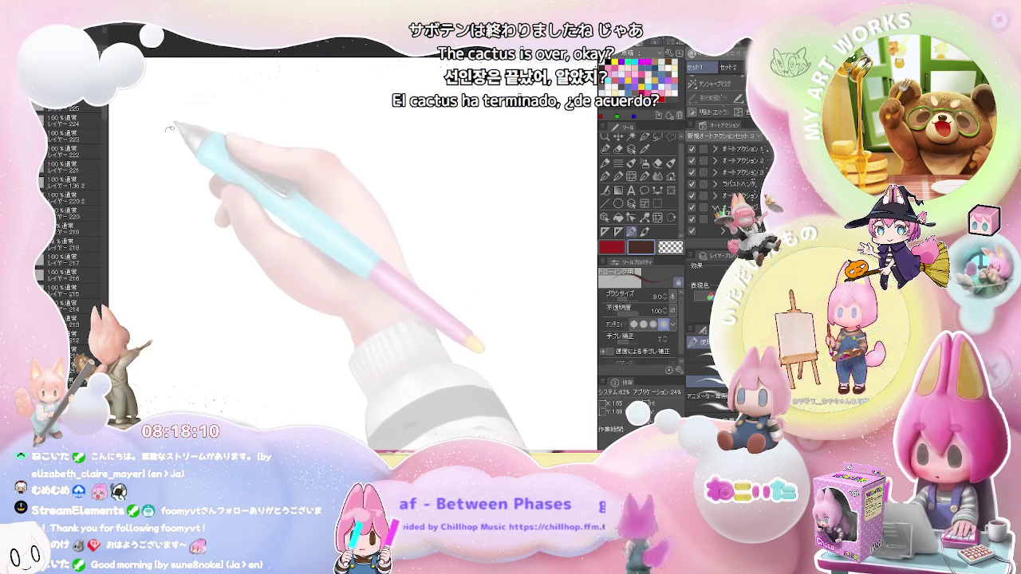
pyautogui.moveTo(167, 131); pyautogui.dragTo(218, 149)
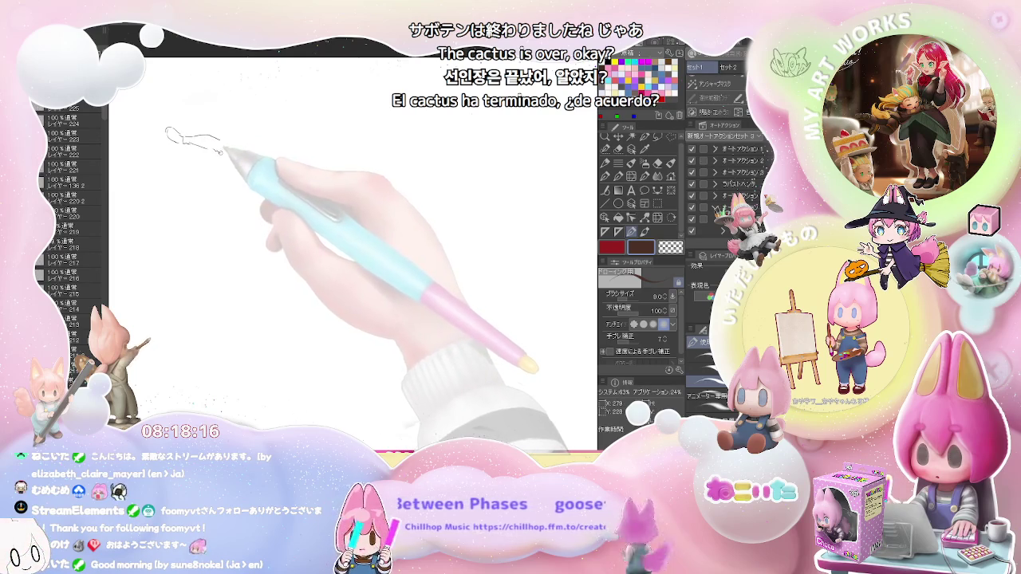
pyautogui.moveTo(221, 149); pyautogui.dragTo(254, 158)
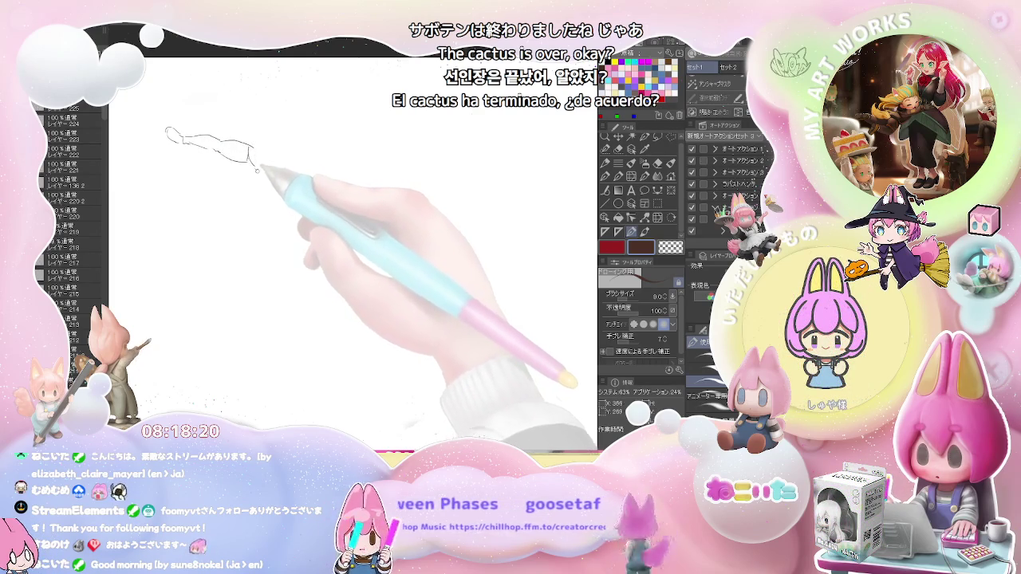
pyautogui.press('e')
pyautogui.moveTo(250, 171); pyautogui.dragTo(250, 164)
# Draw both sides of the standing leg down toward the foot.
pyautogui.press('p')
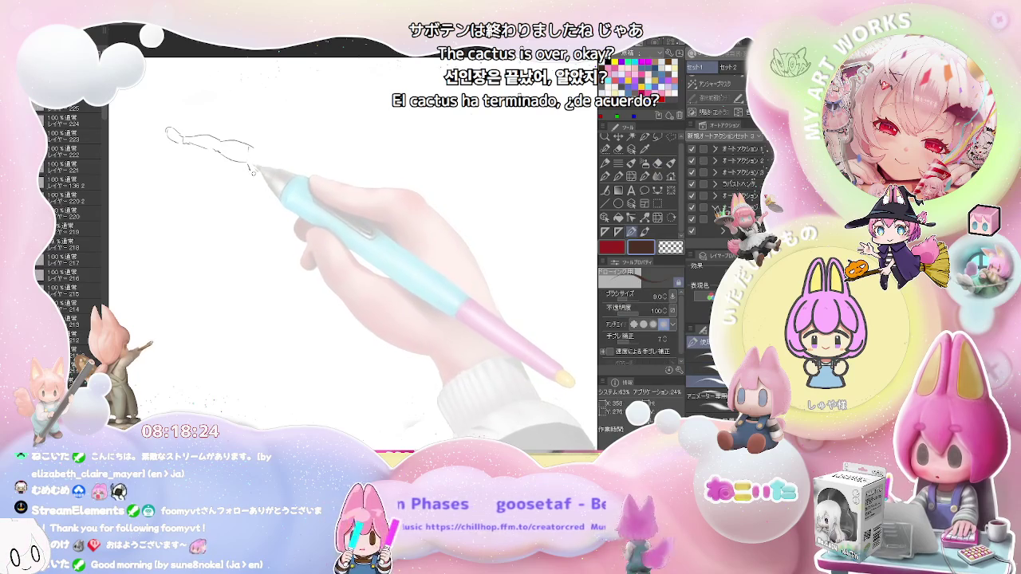
pyautogui.press('j')
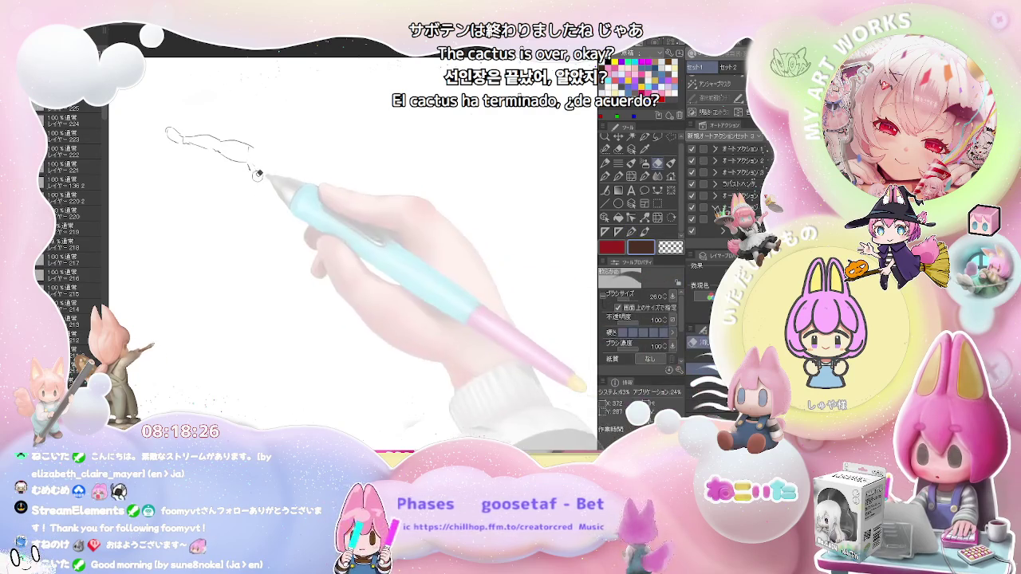
pyautogui.press('p')
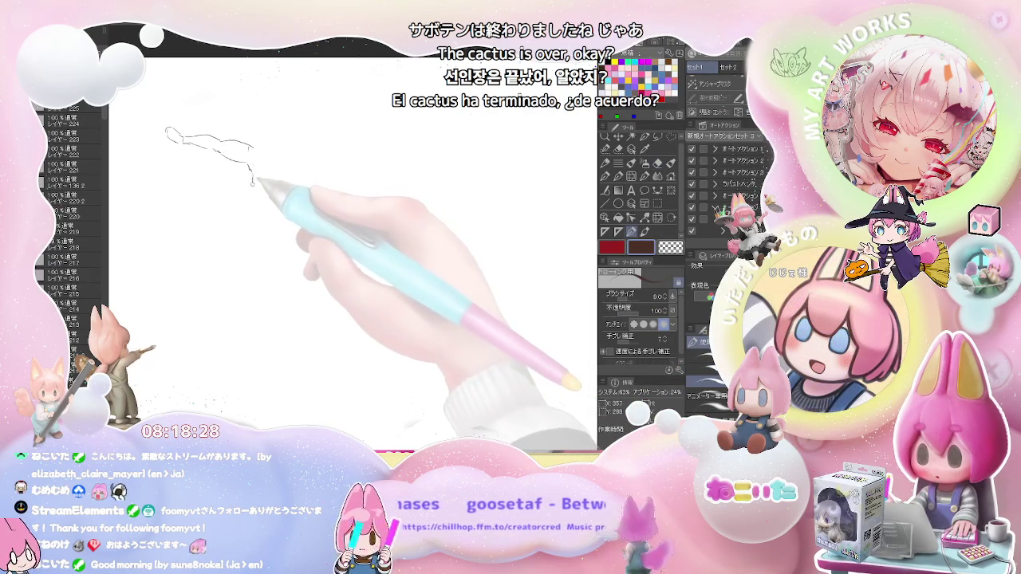
pyautogui.moveTo(255, 201); pyautogui.dragTo(259, 247)
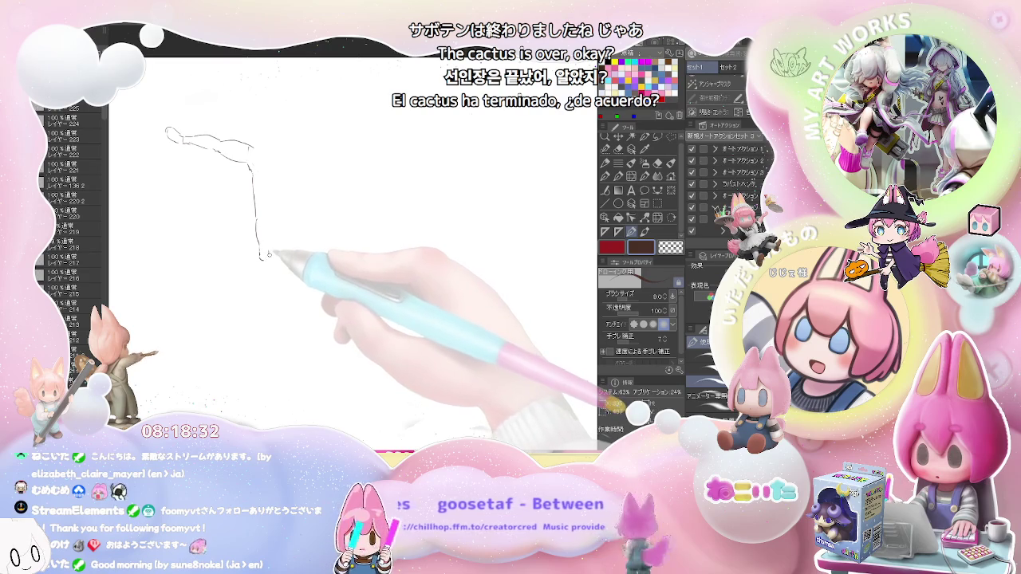
pyautogui.moveTo(271, 260); pyautogui.dragTo(271, 141)
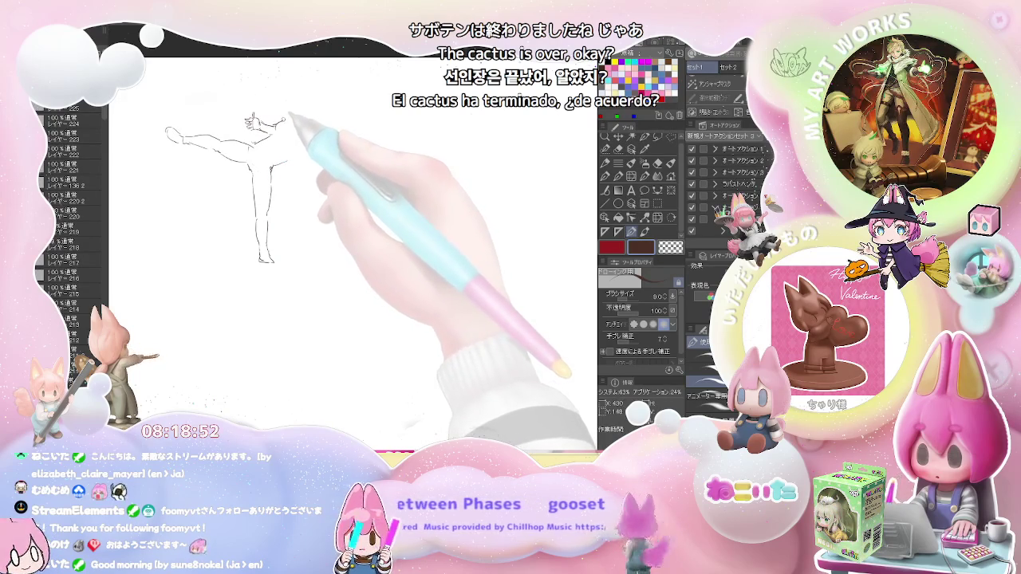
# Pencil the raised hand, waist contour, hanging arm and its hand.
pyautogui.moveTo(285, 120); pyautogui.dragTo(297, 120)
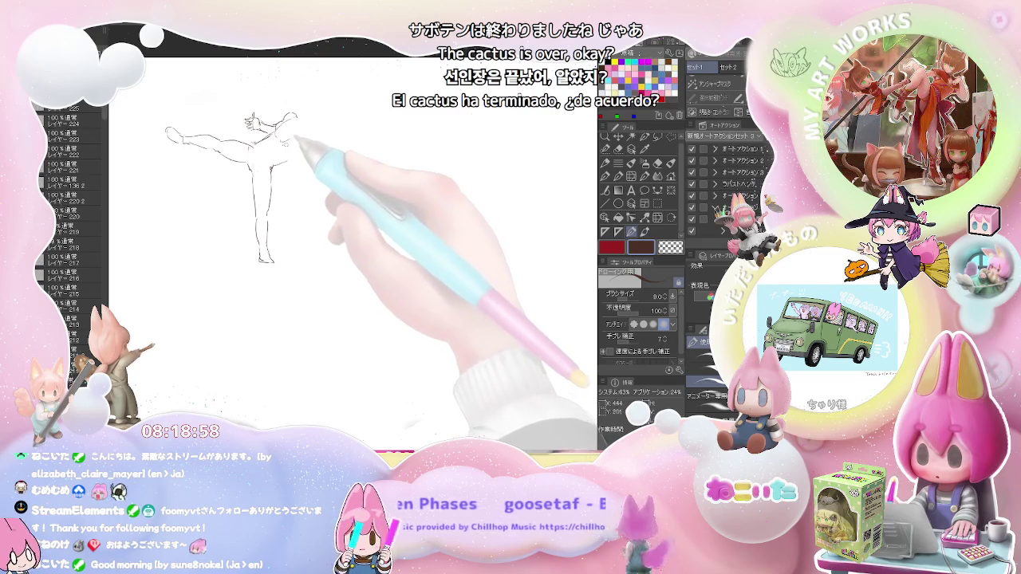
pyautogui.moveTo(281, 140); pyautogui.dragTo(290, 156)
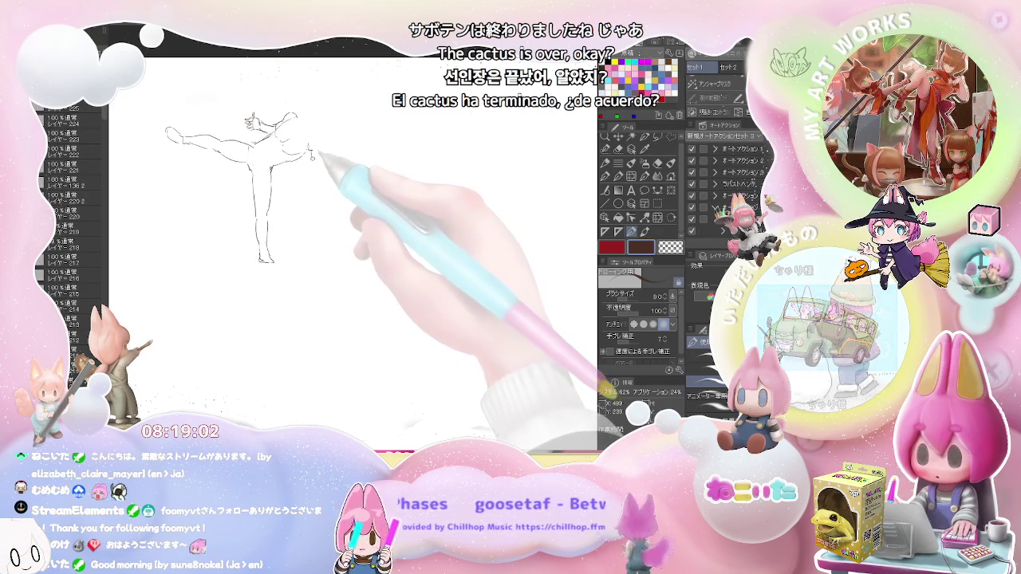
pyautogui.moveTo(313, 150); pyautogui.dragTo(321, 167)
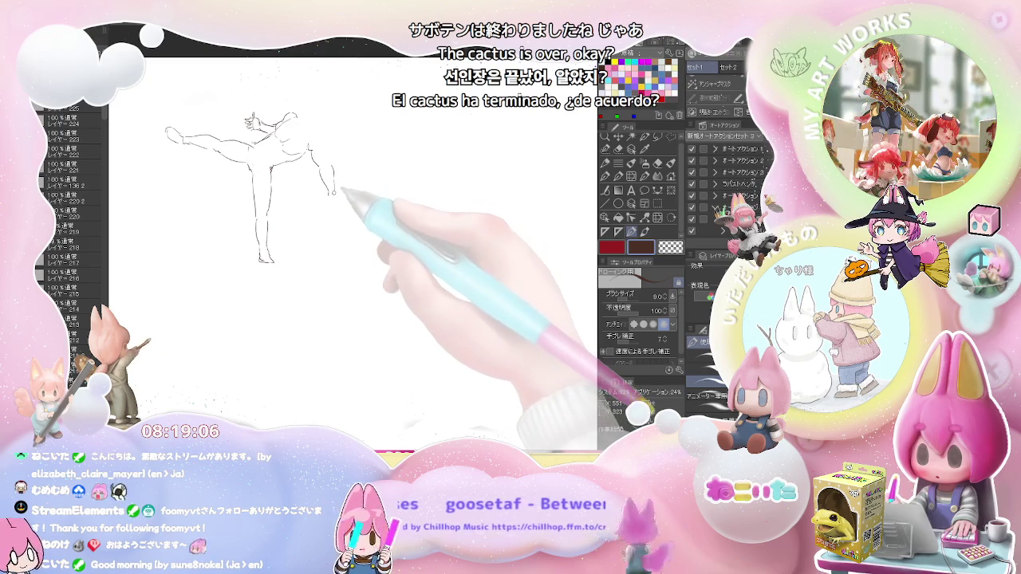
pyautogui.moveTo(327, 187); pyautogui.dragTo(344, 200)
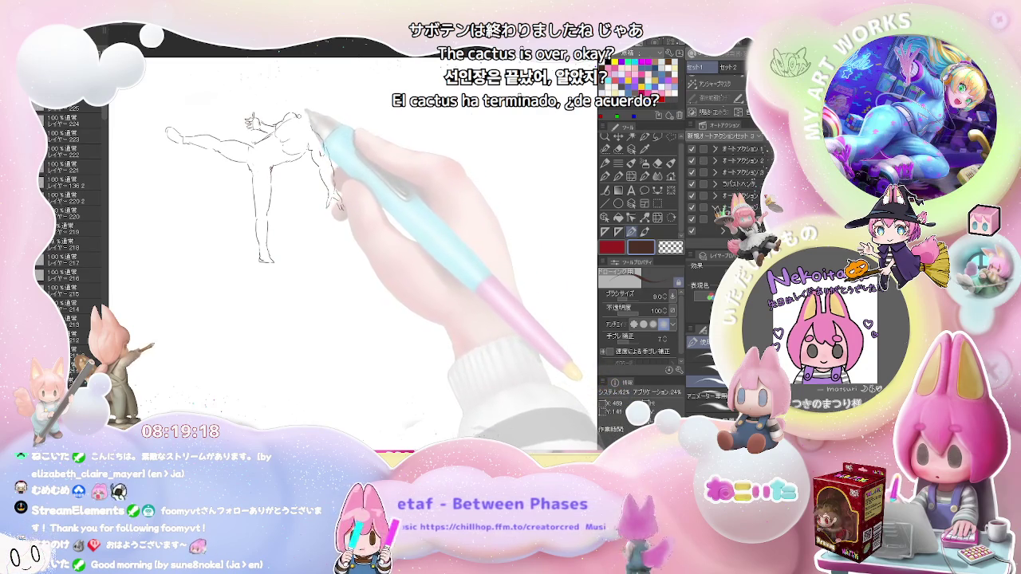
# Sketch the figure's head and shoulder, then pan to show blank space on the right.
pyautogui.press('e')
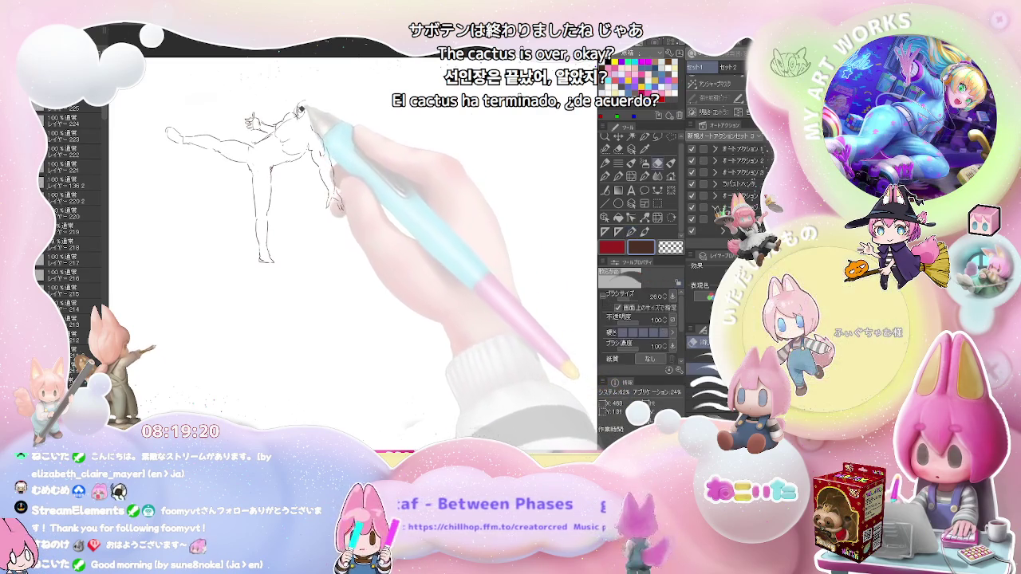
pyautogui.press('p')
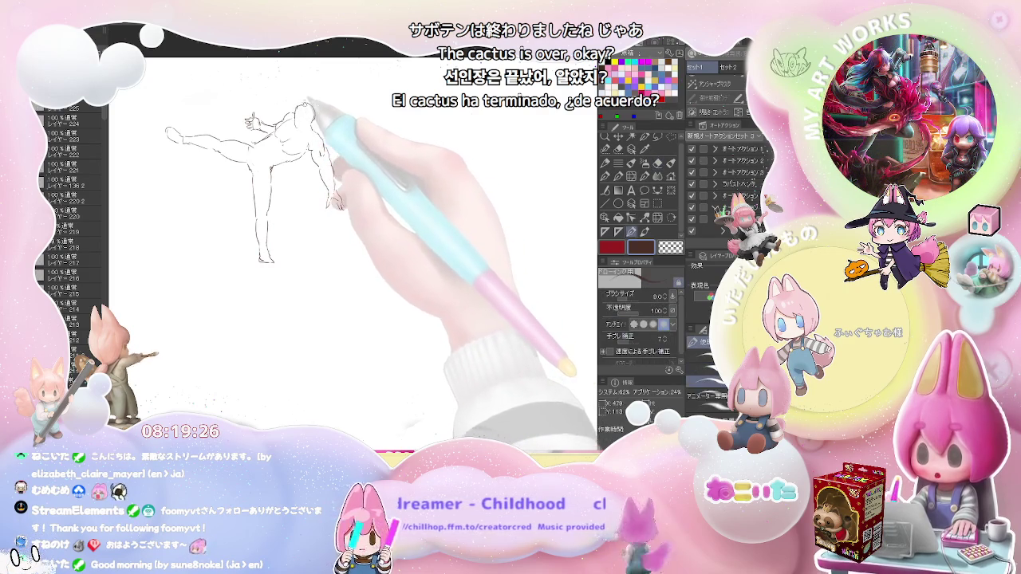
pyautogui.moveTo(312, 109); pyautogui.dragTo(316, 129)
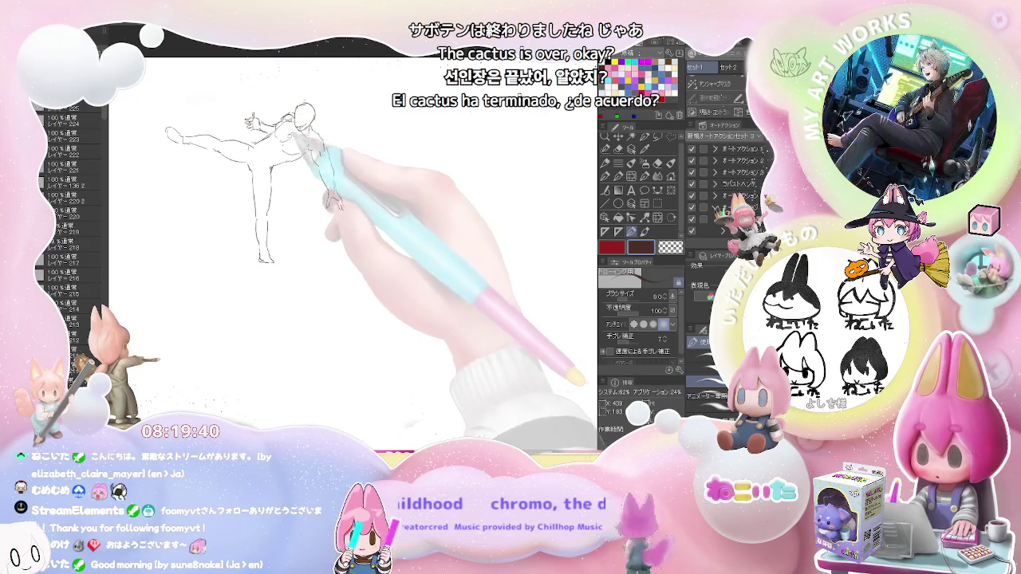
pyautogui.moveTo(402, 131); pyautogui.dragTo(283, 165)
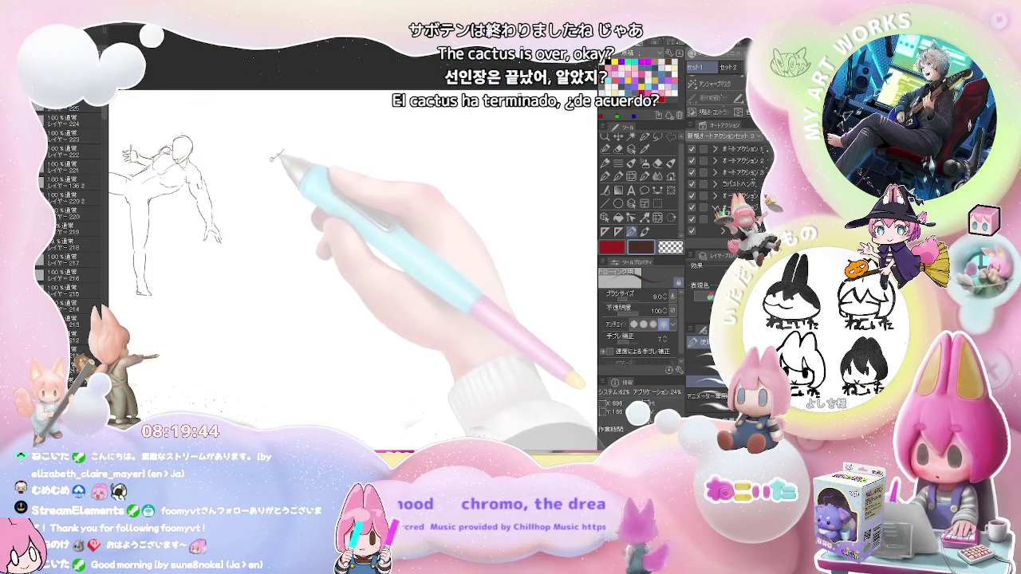
# Start the back-view figure with its back contour, foot, hip, bent thigh and lower leg.
pyautogui.moveTo(280, 151); pyautogui.dragTo(264, 174)
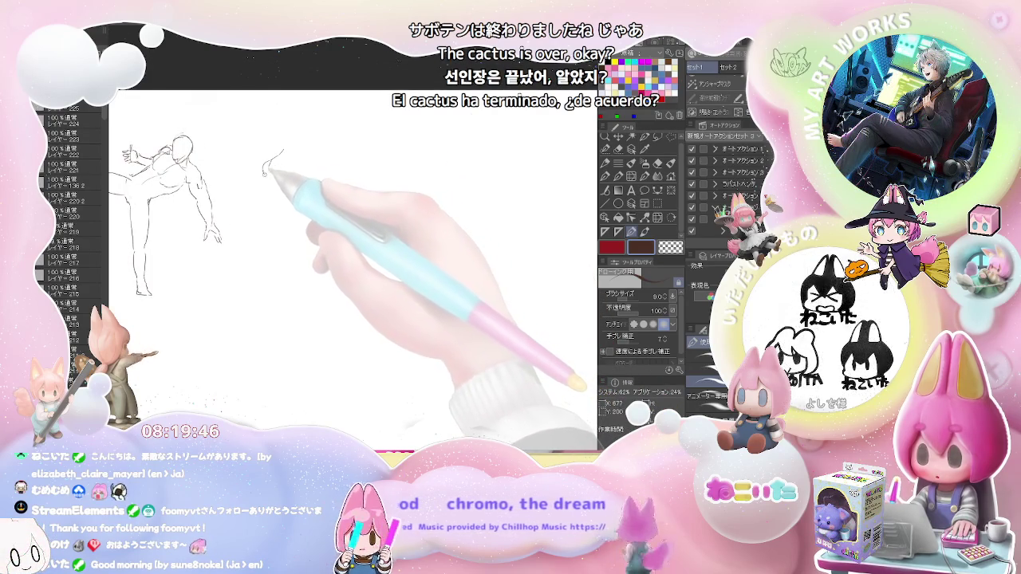
pyautogui.moveTo(264, 177); pyautogui.dragTo(278, 331)
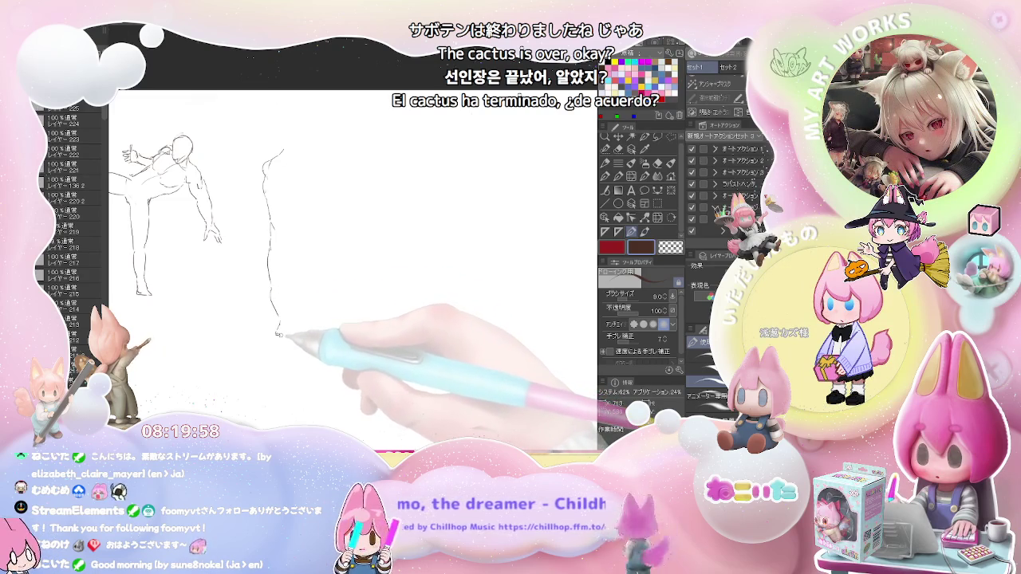
pyautogui.moveTo(288, 316); pyautogui.dragTo(287, 325)
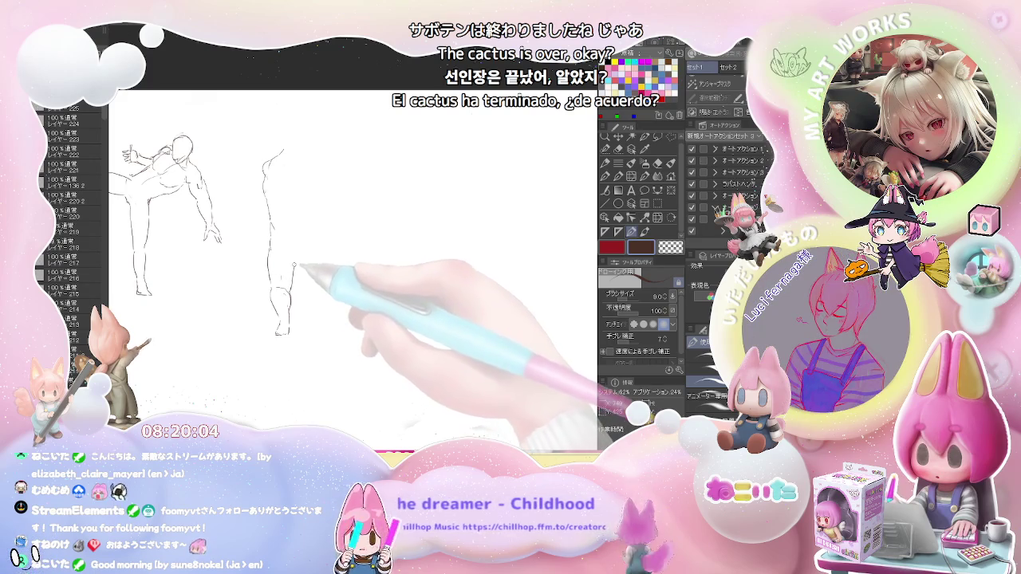
pyautogui.moveTo(271, 256); pyautogui.dragTo(294, 251)
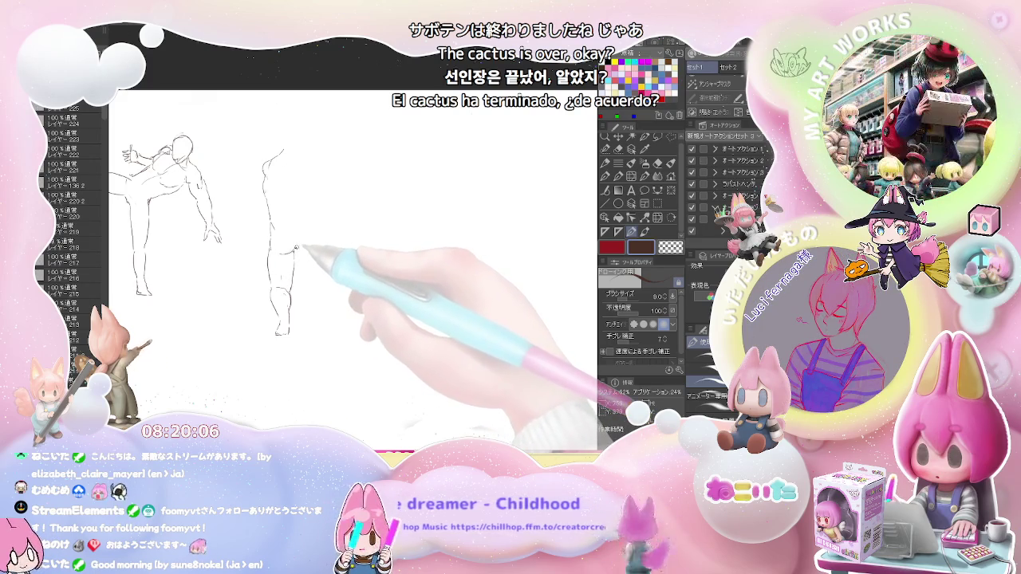
pyautogui.moveTo(295, 245)
pyautogui.mouseDown()
pyautogui.moveTo(323, 279)
pyautogui.moveTo(310, 307)
pyautogui.mouseUp()
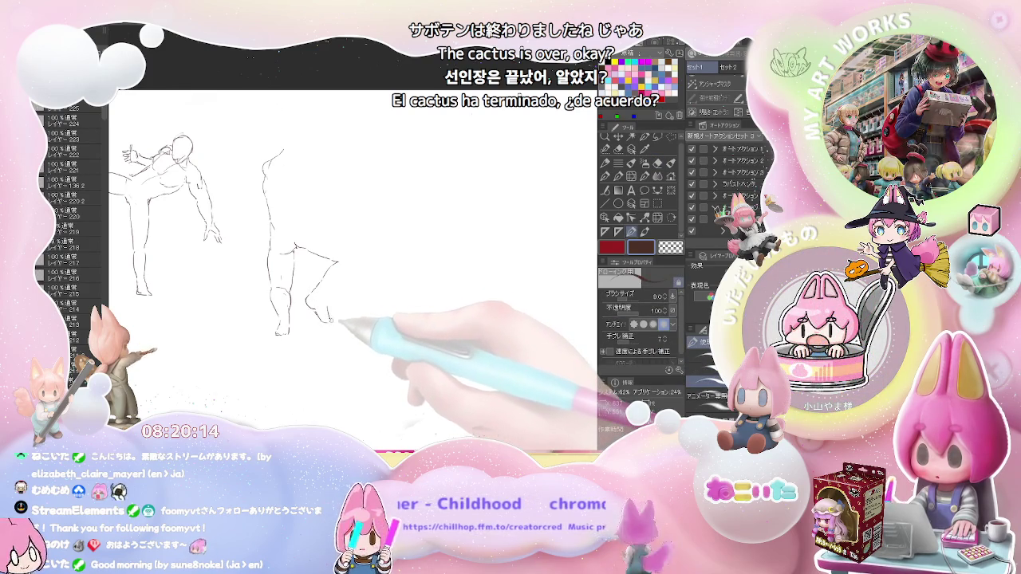
pyautogui.moveTo(327, 311); pyautogui.dragTo(332, 322)
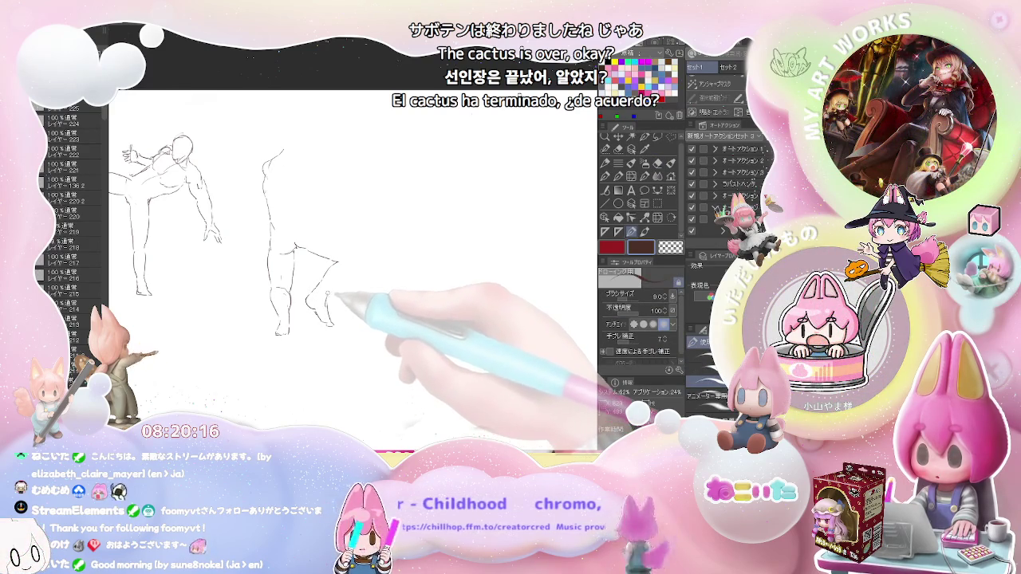
# Extend the foot line to the right and draw the upper-leg contour, with eraser touch-ups.
pyautogui.press('e')
pyautogui.press('p')
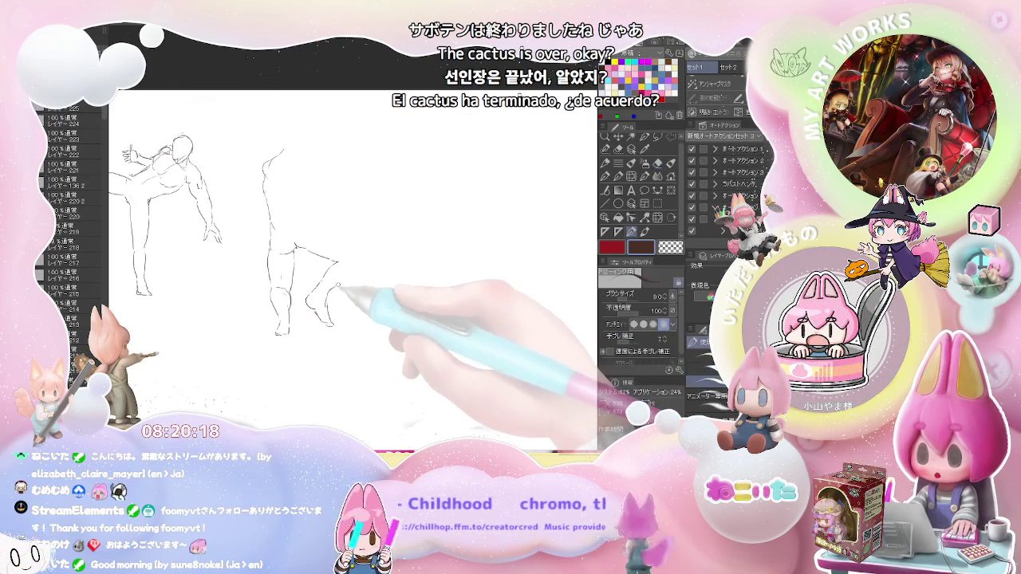
pyautogui.moveTo(338, 264); pyautogui.dragTo(364, 264)
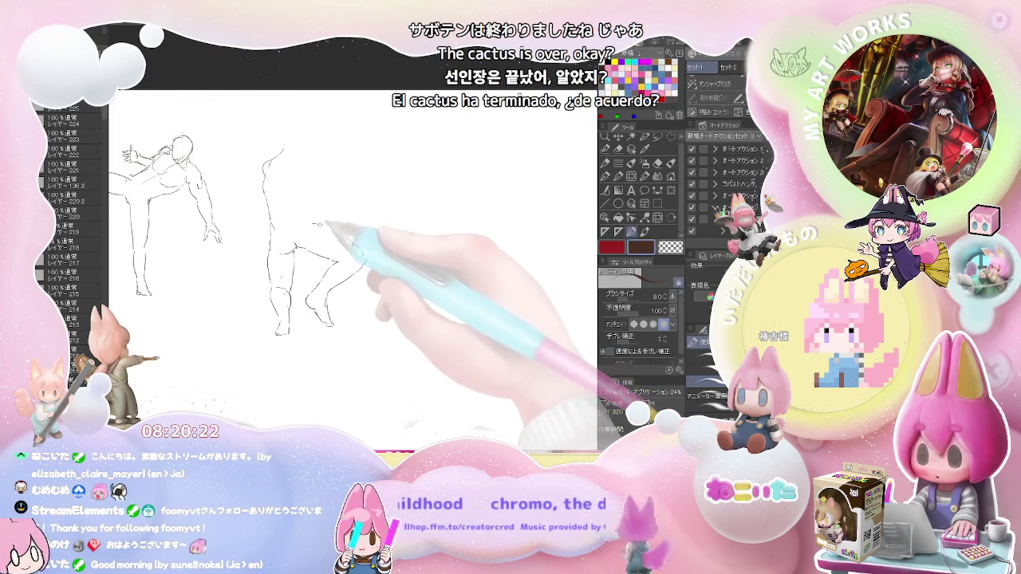
pyautogui.press('e')
pyautogui.press('p')
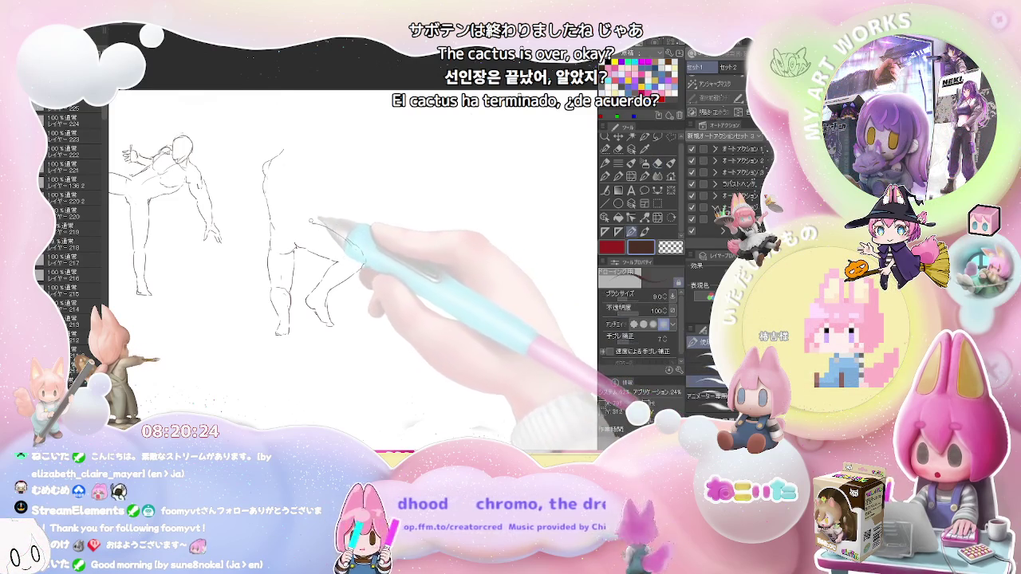
pyautogui.moveTo(313, 215)
pyautogui.mouseDown()
pyautogui.moveTo(315, 174)
pyautogui.moveTo(342, 190)
pyautogui.mouseUp()
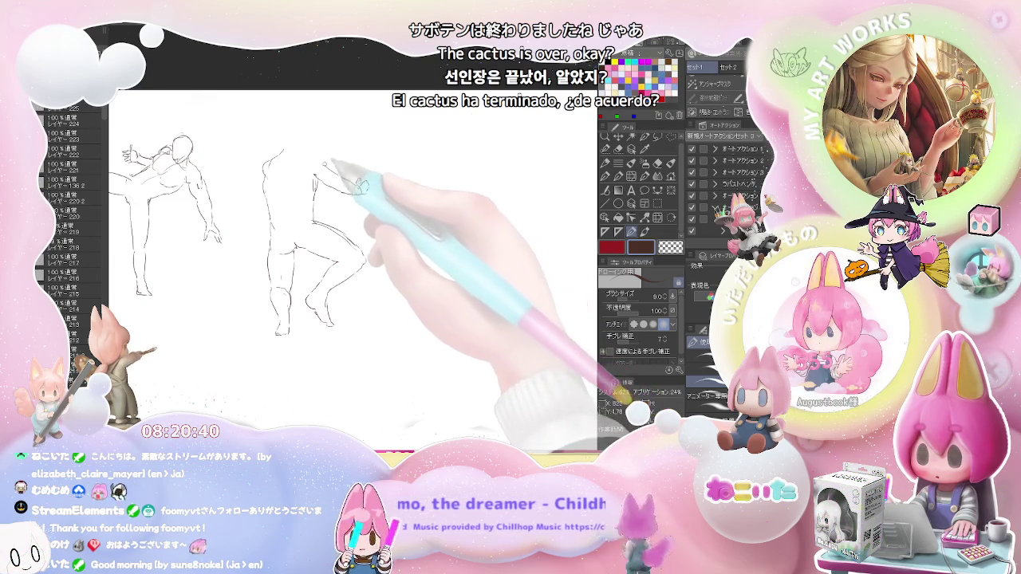
# Sketch the head, shoulder and the arm reaching right, then zoom out.
pyautogui.moveTo(301, 150); pyautogui.dragTo(331, 155)
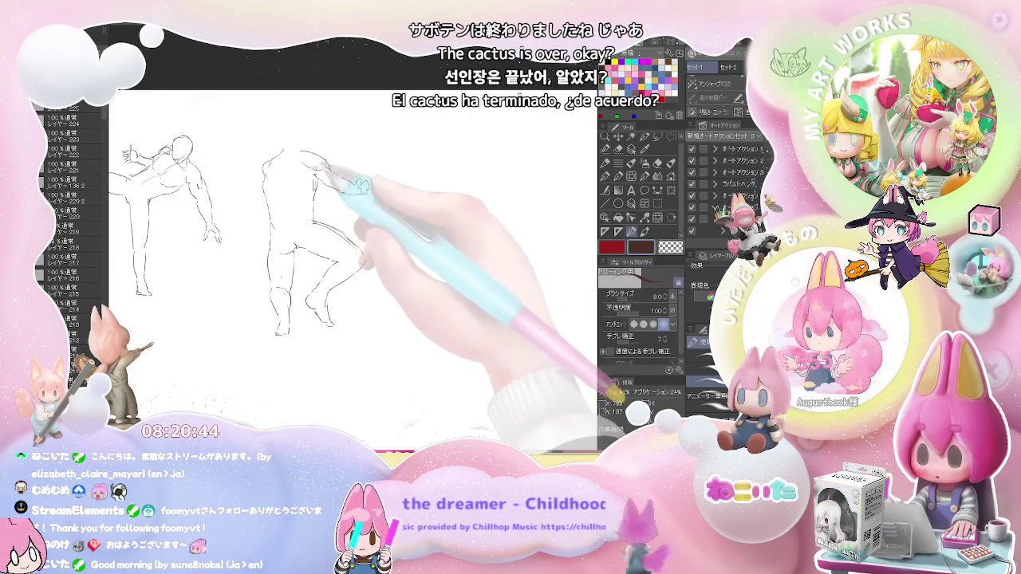
pyautogui.moveTo(301, 153); pyautogui.dragTo(367, 190)
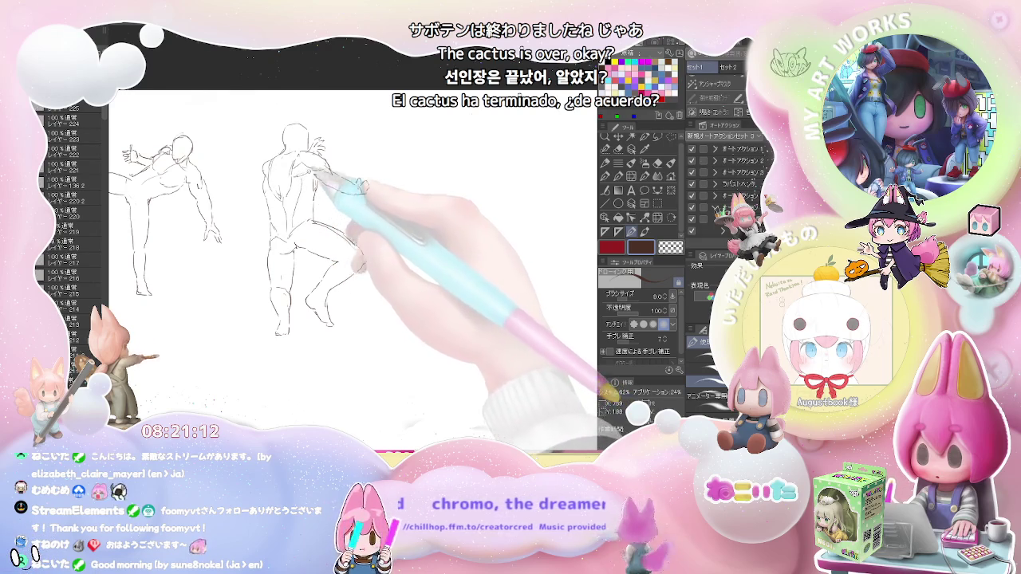
pyautogui.scroll(-2, 406, 235)
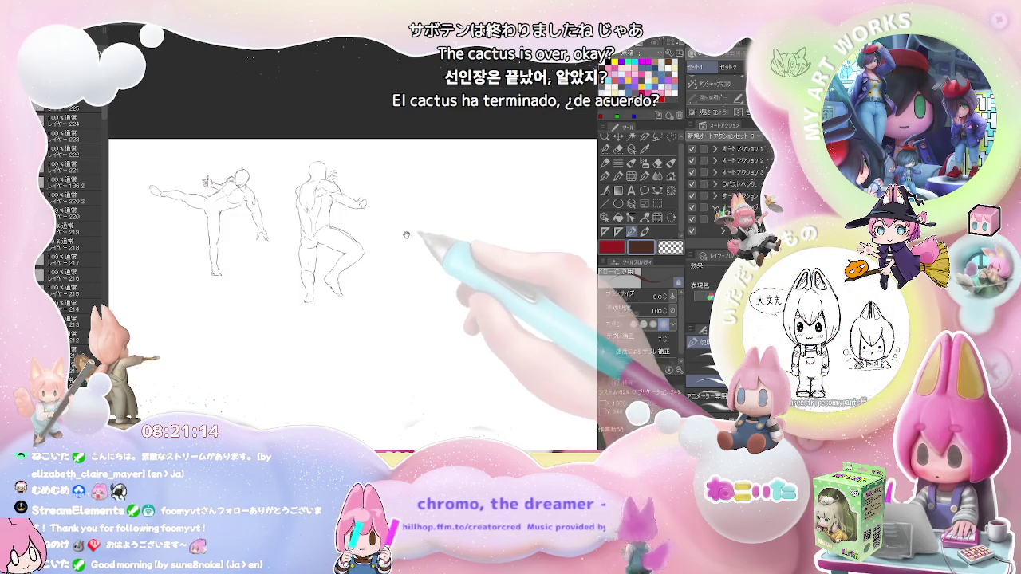
# Touch up the back-view figure's reaching arm, then block in a new figure's head, shoulders and leg.
pyautogui.scroll(2, 303, 182)
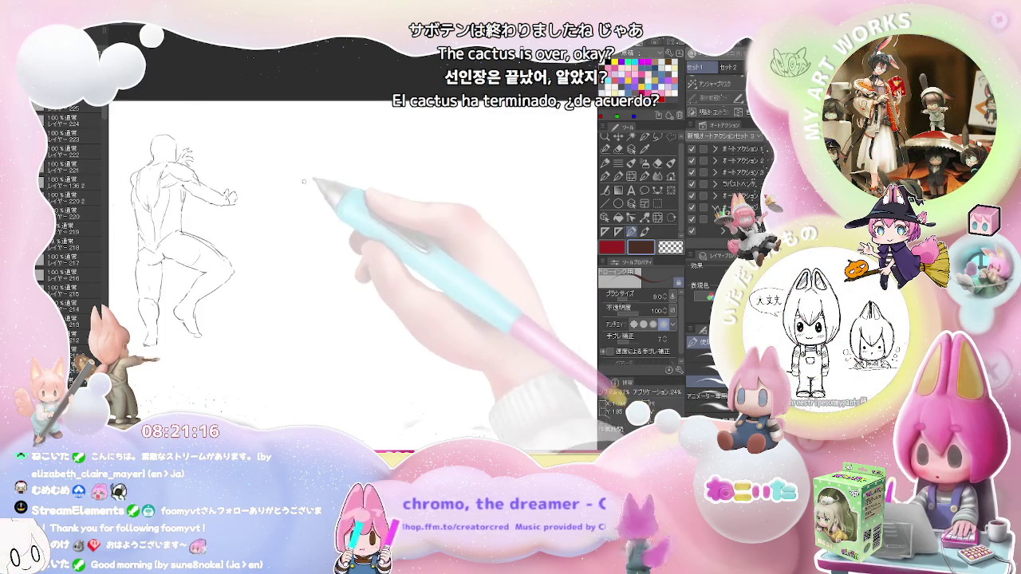
pyautogui.moveTo(306, 174)
pyautogui.mouseDown()
pyautogui.moveTo(292, 202)
pyautogui.moveTo(320, 179)
pyautogui.mouseUp()
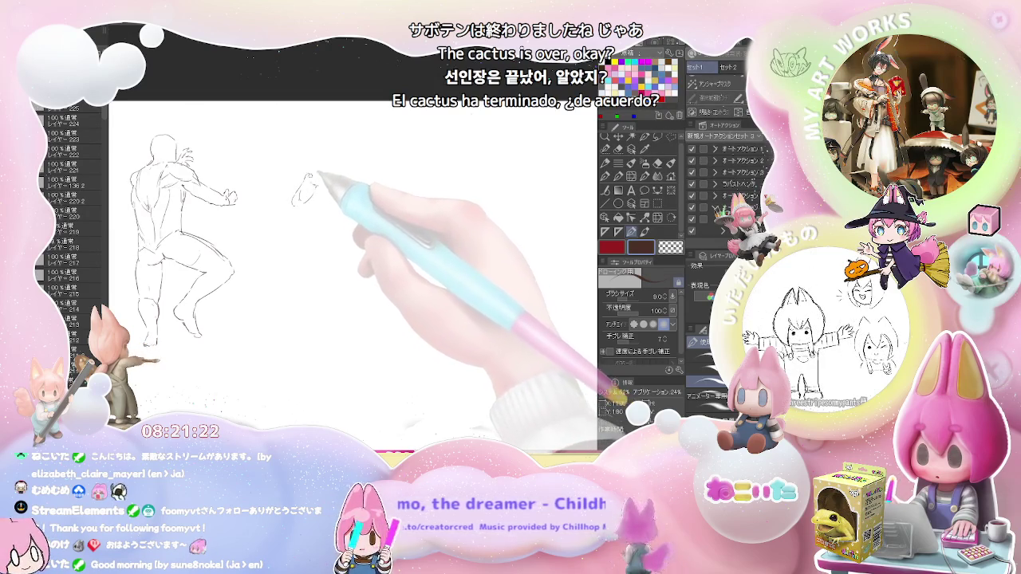
pyautogui.moveTo(314, 168)
pyautogui.mouseDown()
pyautogui.moveTo(323, 194)
pyautogui.moveTo(291, 206)
pyautogui.moveTo(303, 196)
pyautogui.moveTo(305, 232)
pyautogui.mouseUp()
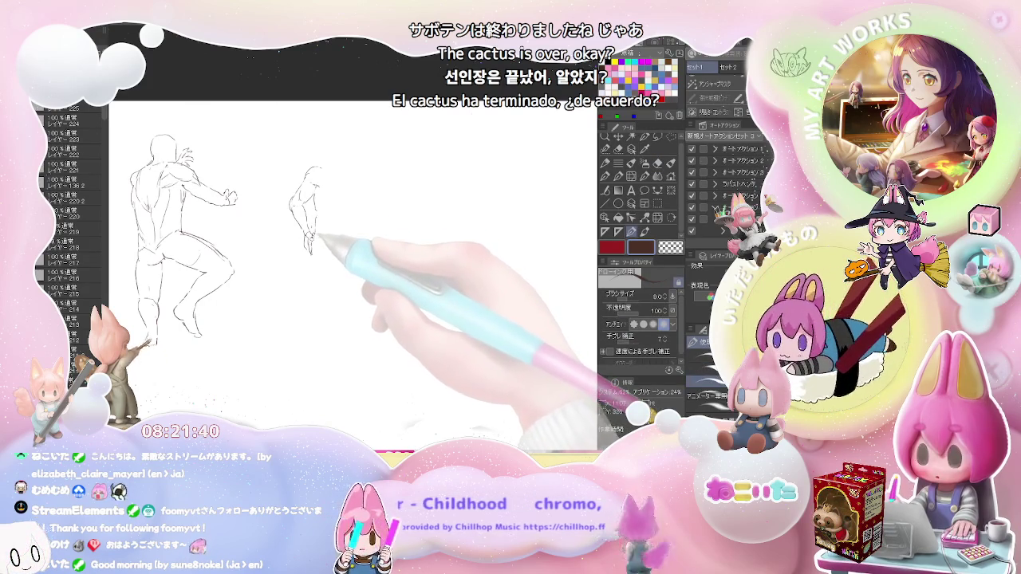
pyautogui.moveTo(311, 253)
pyautogui.mouseDown()
pyautogui.moveTo(315, 371)
pyautogui.moveTo(334, 349)
pyautogui.moveTo(330, 257)
pyautogui.moveTo(347, 261)
pyautogui.moveTo(341, 292)
pyautogui.mouseUp()
# Lengthen the rear leg, draw the foot, and shape the thigh, hip and waist lines.
pyautogui.moveTo(345, 307)
pyautogui.mouseDown()
pyautogui.moveTo(351, 341)
pyautogui.moveTo(332, 397)
pyautogui.mouseUp()
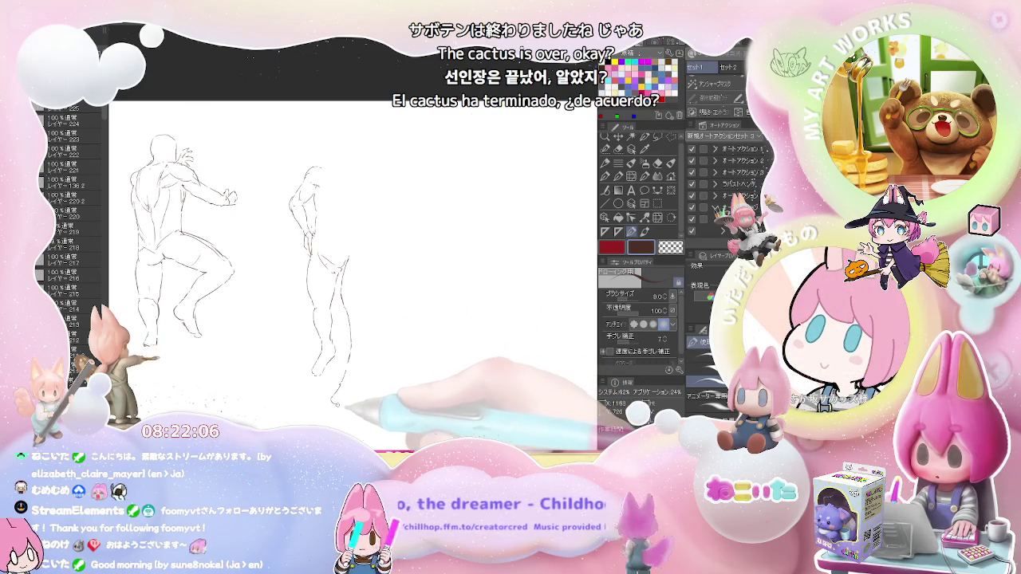
pyautogui.moveTo(335, 403); pyautogui.dragTo(362, 383)
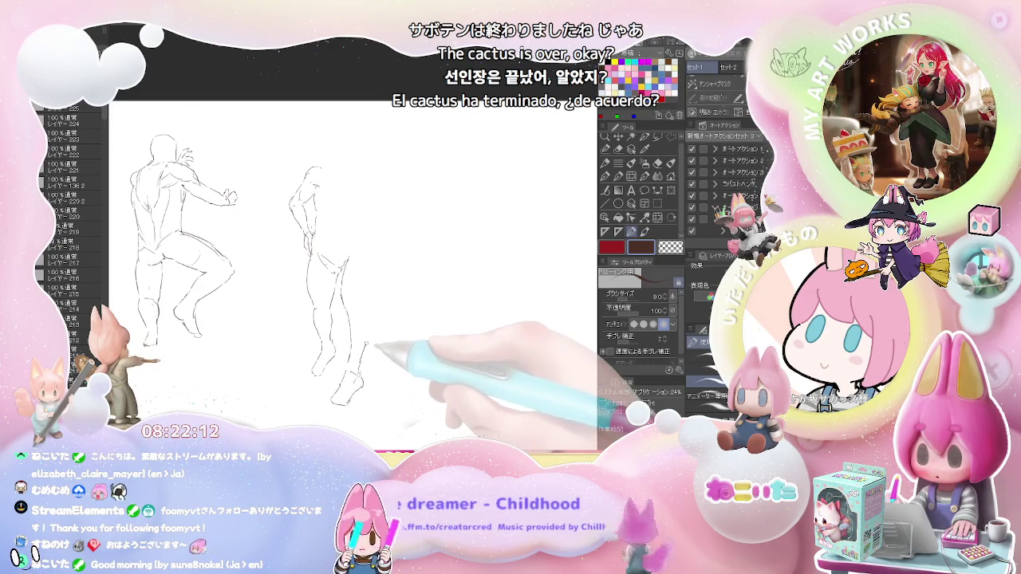
pyautogui.moveTo(363, 354); pyautogui.dragTo(373, 292)
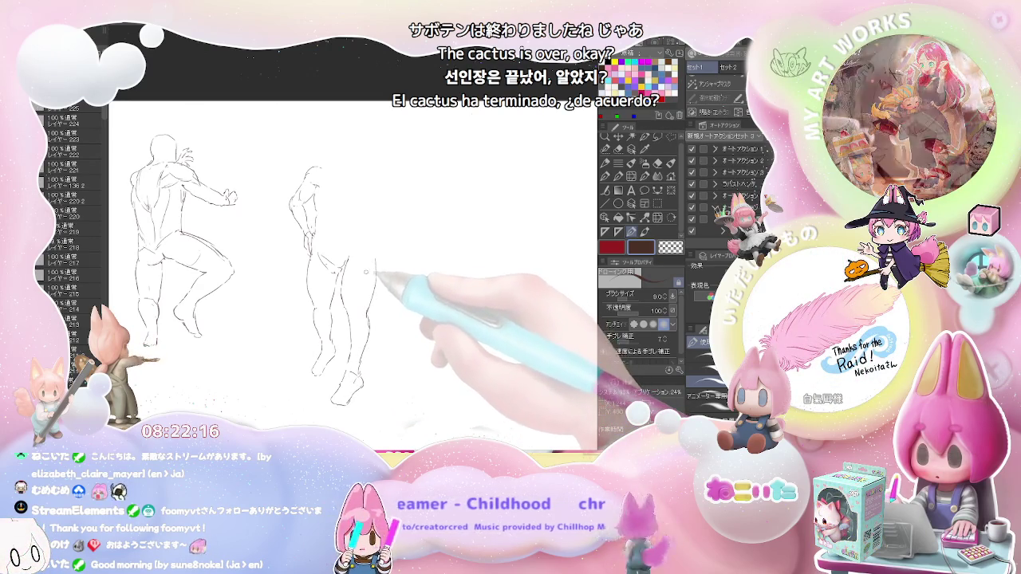
pyautogui.moveTo(340, 275); pyautogui.dragTo(351, 263)
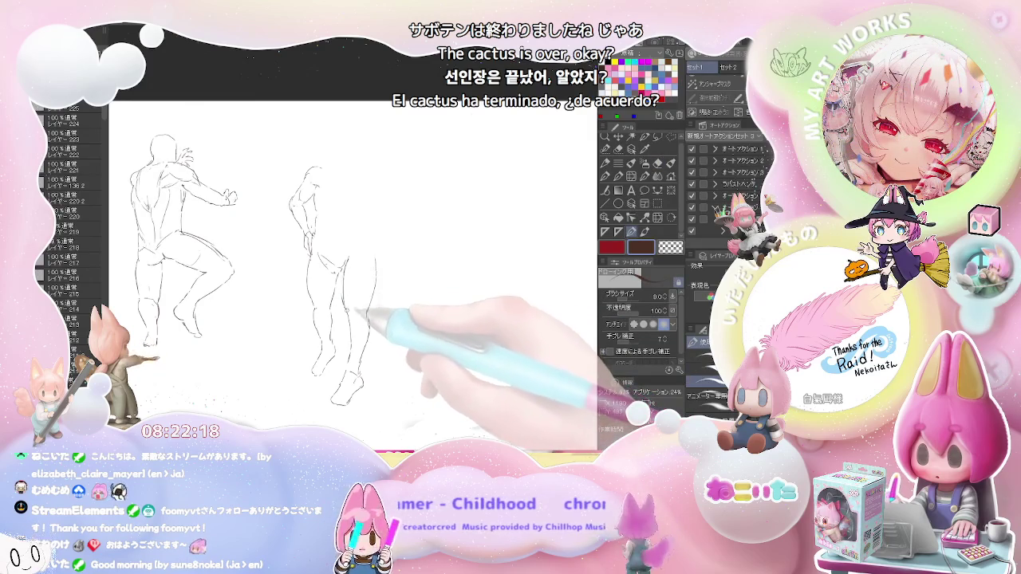
pyautogui.moveTo(373, 307); pyautogui.dragTo(378, 263)
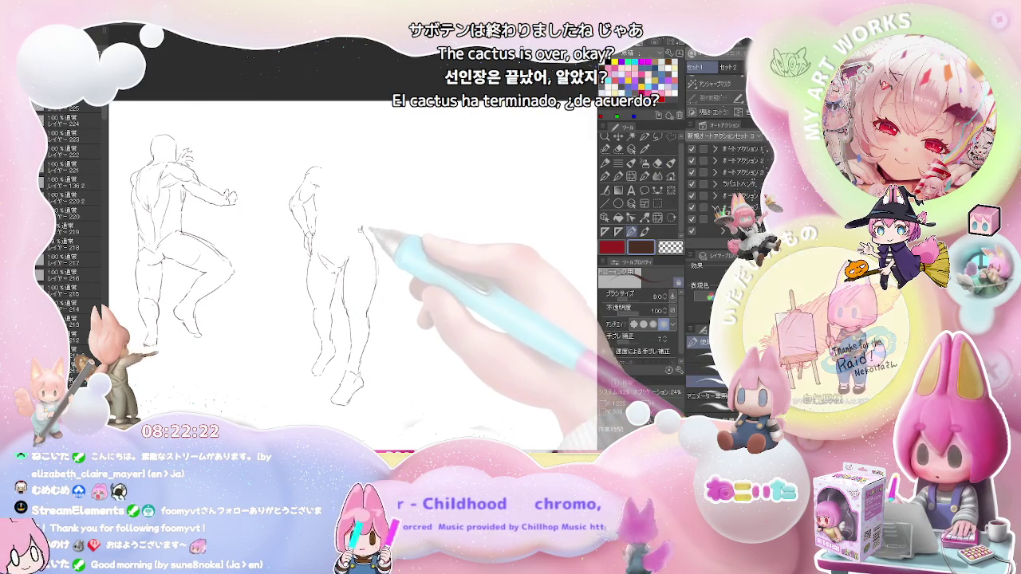
pyautogui.moveTo(363, 231); pyautogui.dragTo(352, 251)
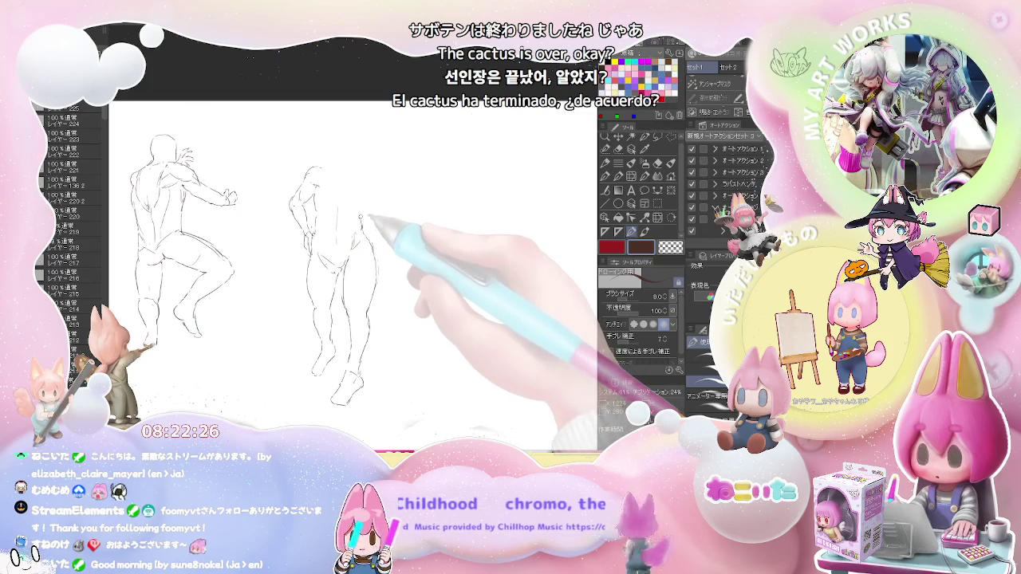
# Add the shoulder, head oval and neck of the standing figure, then zoom out.
pyautogui.moveTo(363, 191); pyautogui.dragTo(364, 220)
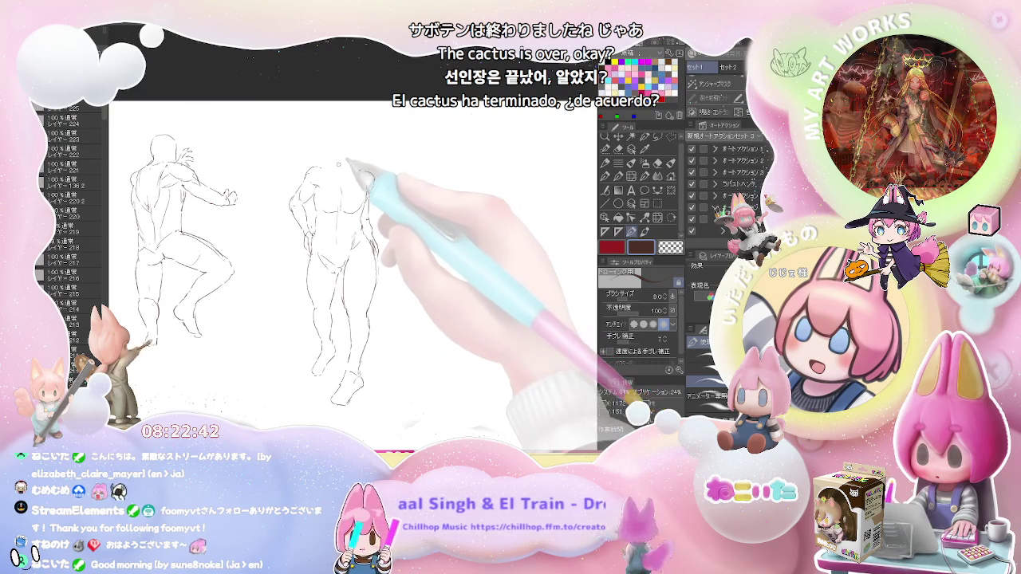
pyautogui.moveTo(343, 152); pyautogui.dragTo(365, 137)
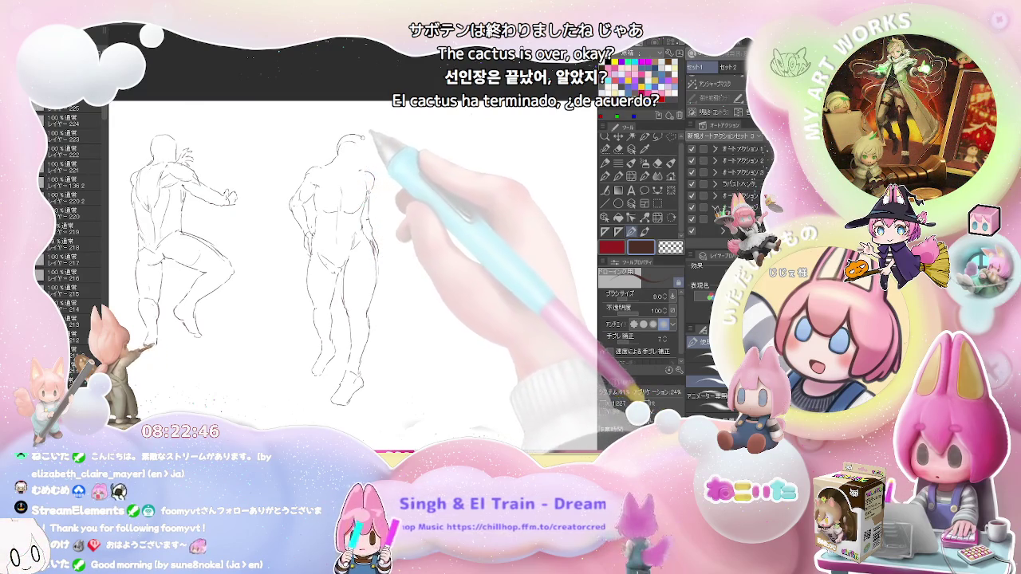
pyautogui.moveTo(365, 137); pyautogui.dragTo(351, 163)
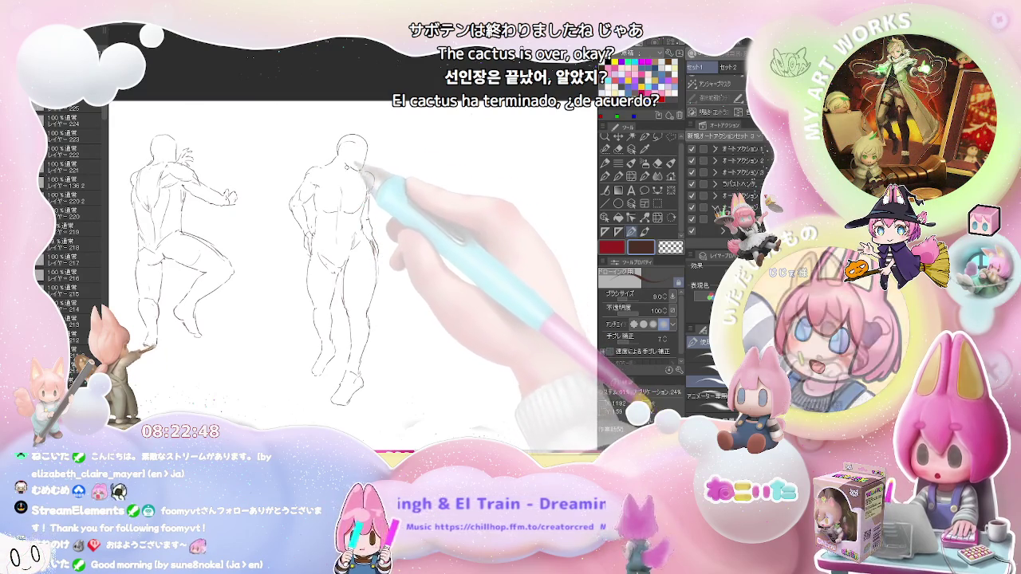
pyautogui.scroll(-2, 395, 219)
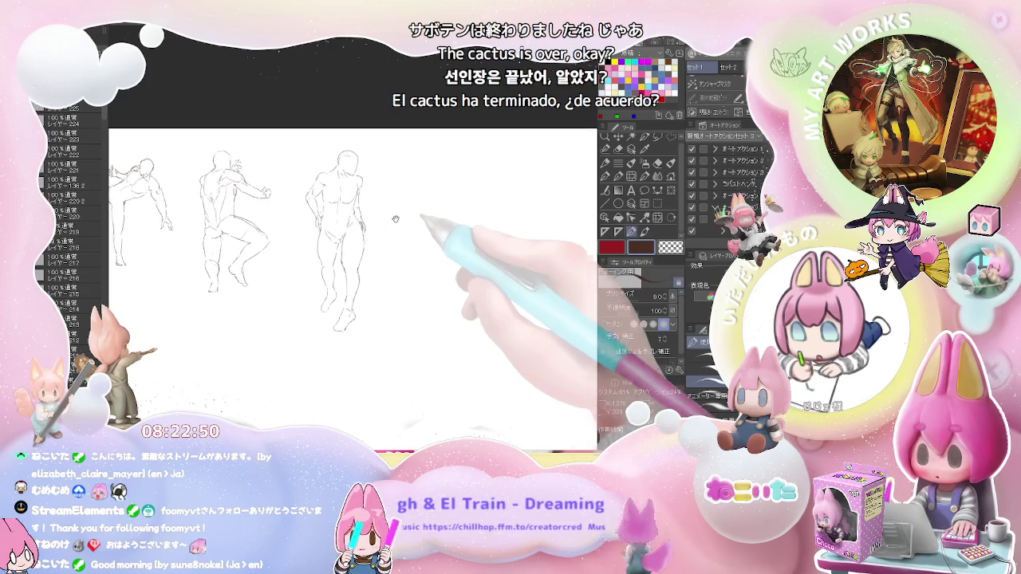
# Pan to blank space and start the back-view figure's neck, back, arm and torso lines.
pyautogui.moveTo(395, 218); pyautogui.dragTo(315, 219)
pyautogui.scroll(2, 343, 207)
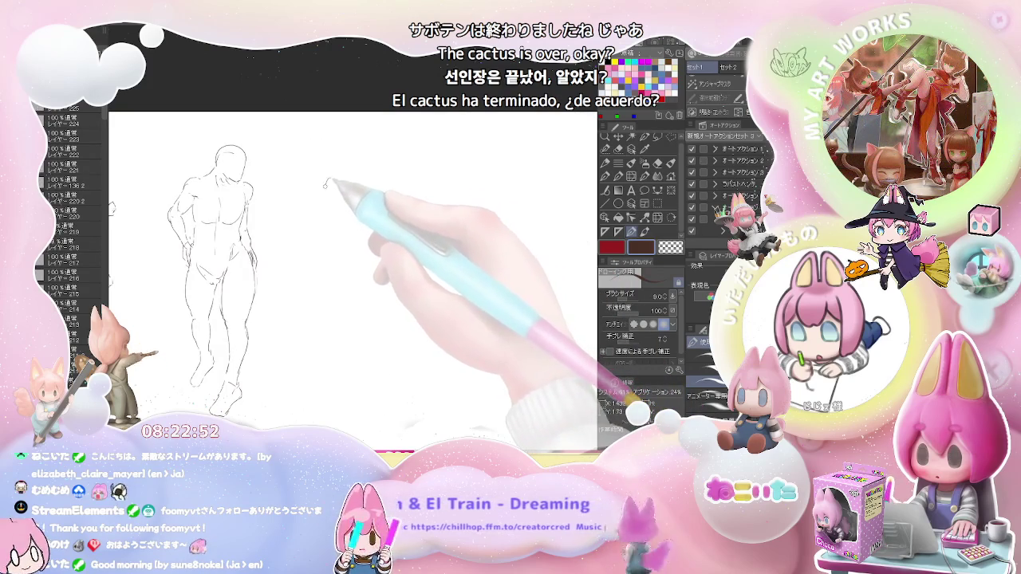
pyautogui.moveTo(326, 181)
pyautogui.mouseDown()
pyautogui.moveTo(316, 219)
pyautogui.moveTo(269, 246)
pyautogui.moveTo(325, 232)
pyautogui.moveTo(328, 181)
pyautogui.mouseUp()
pyautogui.moveTo(335, 239); pyautogui.dragTo(376, 283)
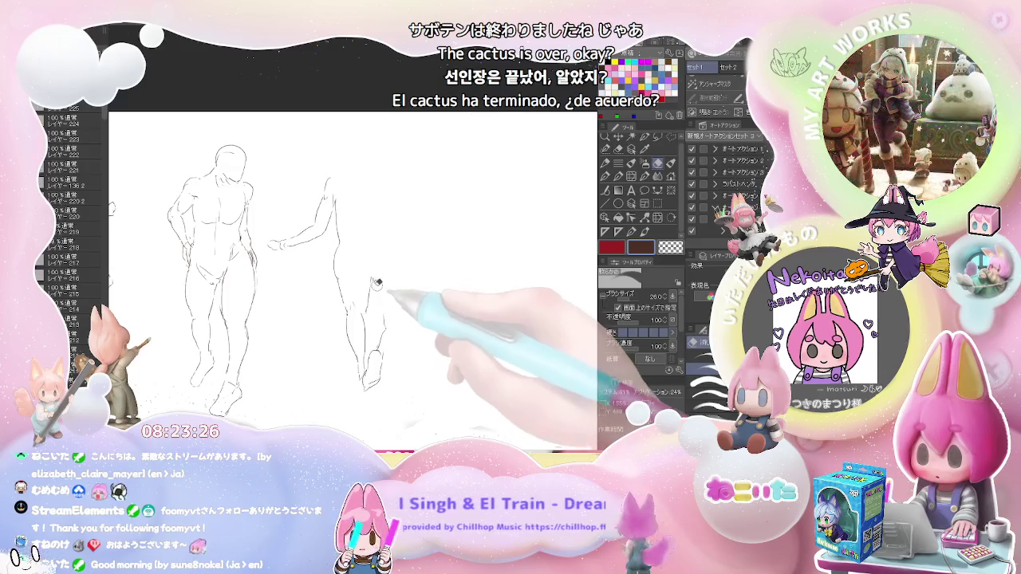
pyautogui.press('p')
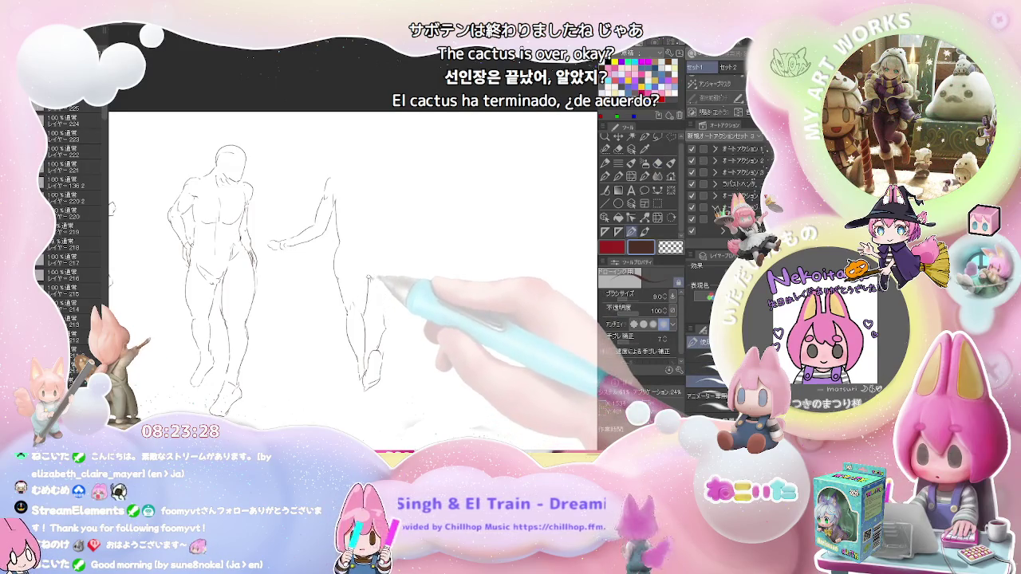
pyautogui.press('e')
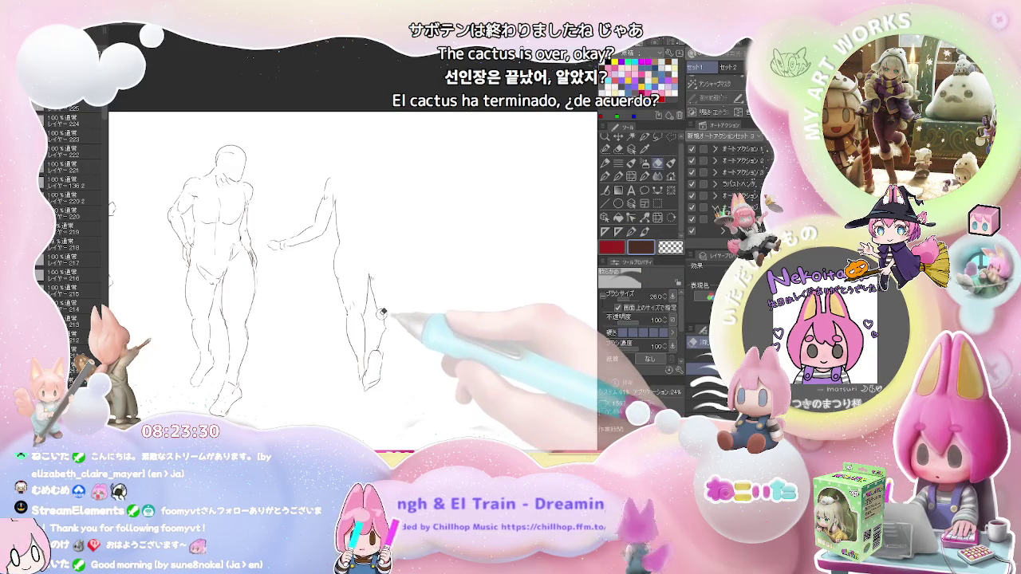
pyautogui.press('p')
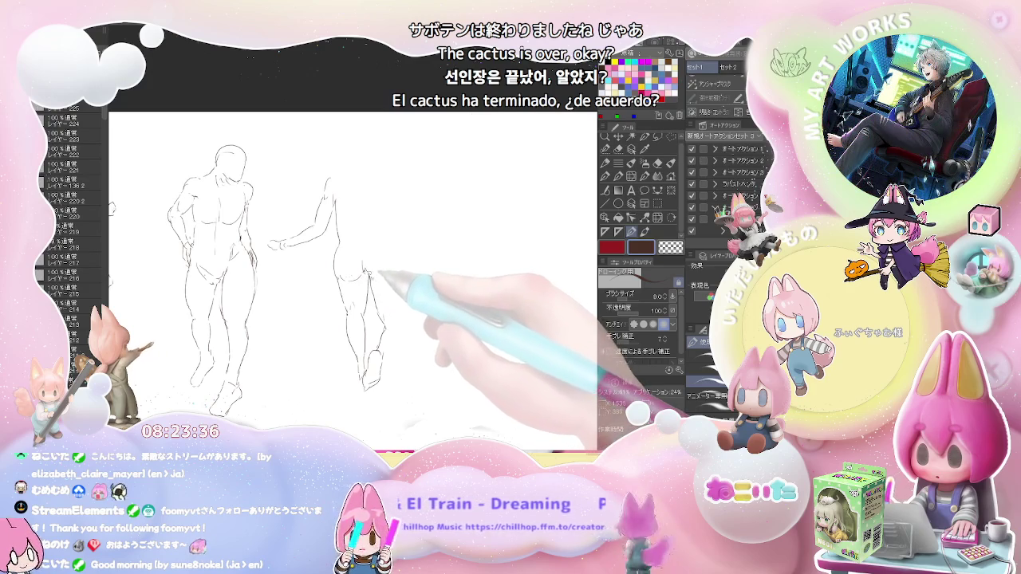
# Add the hip line, head oval, right shoulder and outstretched right arm.
pyautogui.moveTo(397, 257); pyautogui.dragTo(403, 283)
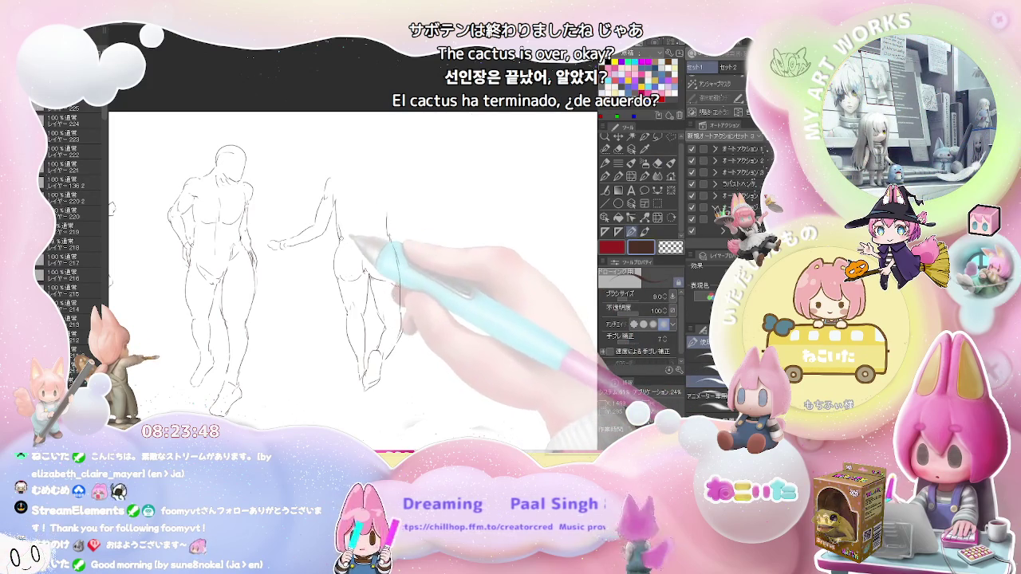
pyautogui.press('e')
pyautogui.press('p')
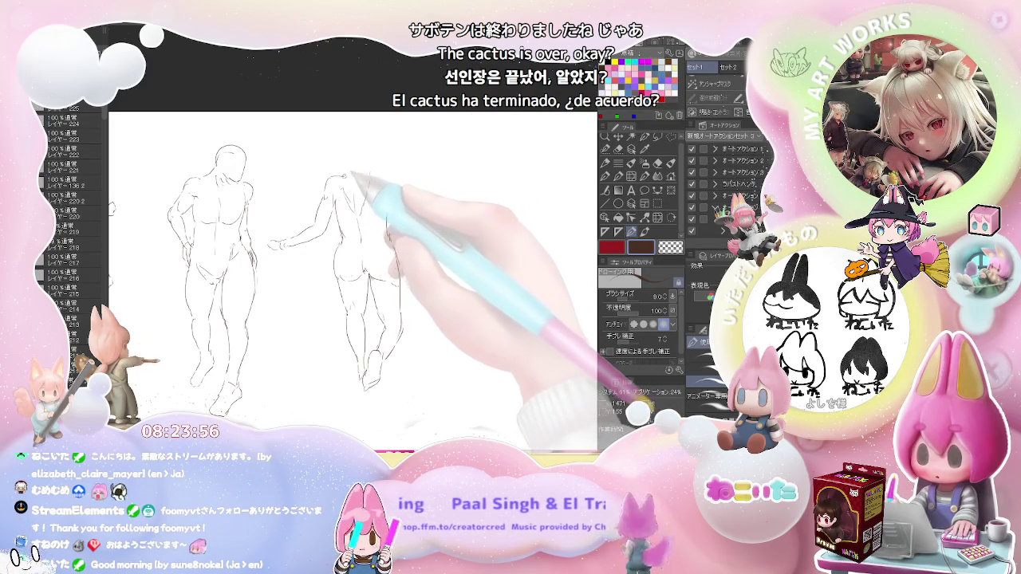
pyautogui.moveTo(354, 148); pyautogui.dragTo(386, 175)
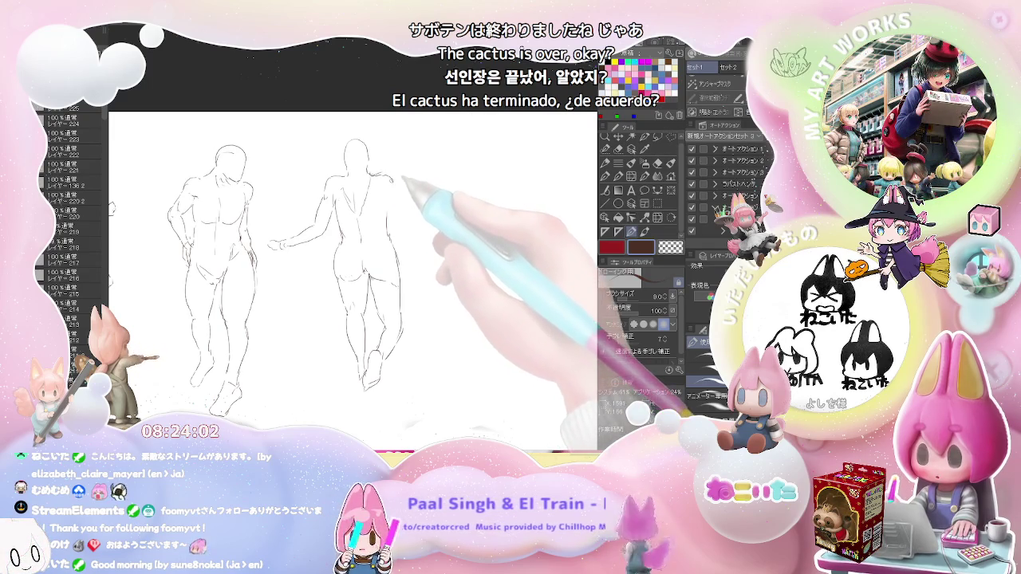
pyautogui.moveTo(392, 191); pyautogui.dragTo(396, 181)
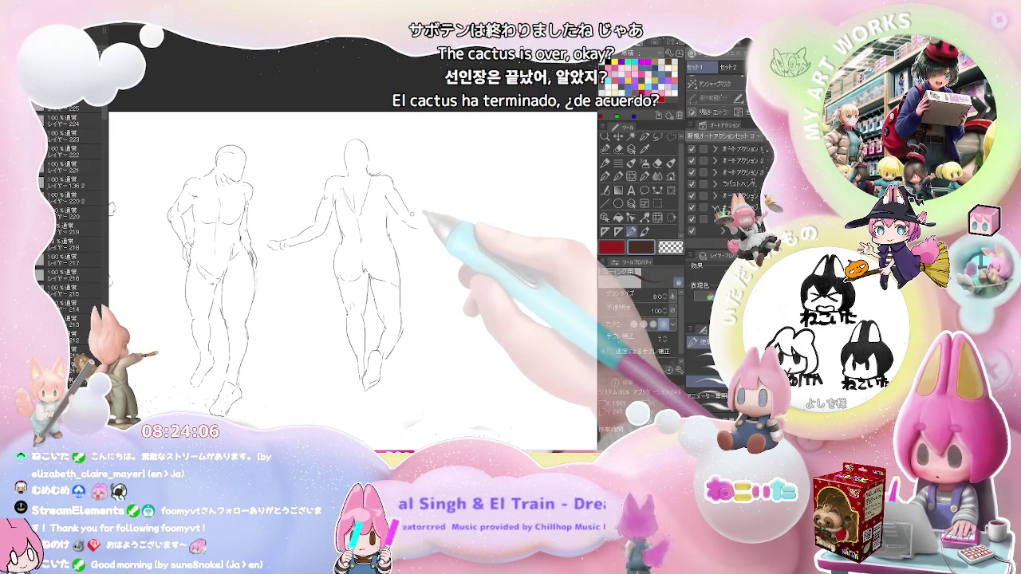
pyautogui.moveTo(412, 213); pyautogui.dragTo(437, 233)
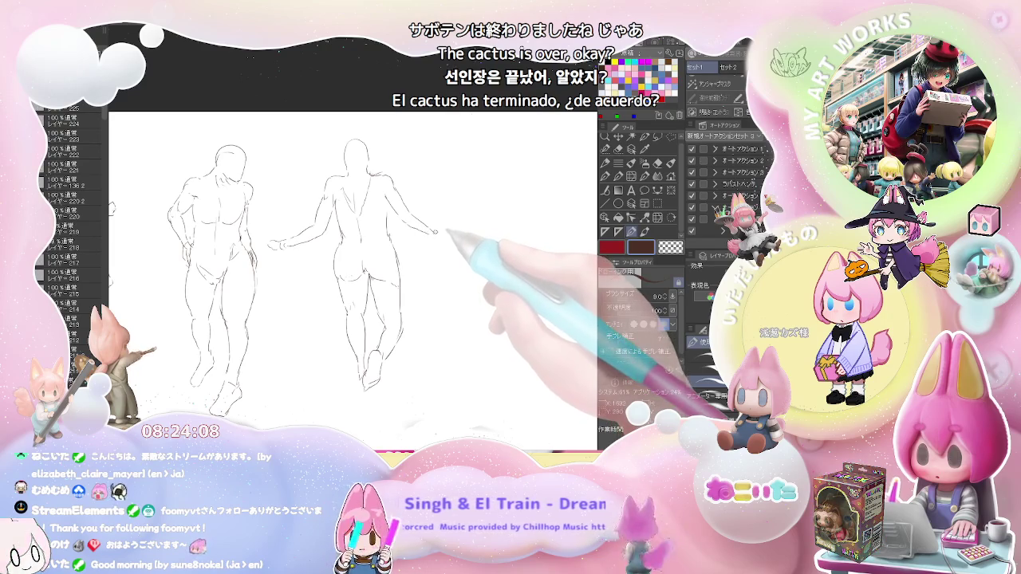
# Draw the hand at the end of the arm, clean up stray lines, and zoom out twice.
pyautogui.press('e')
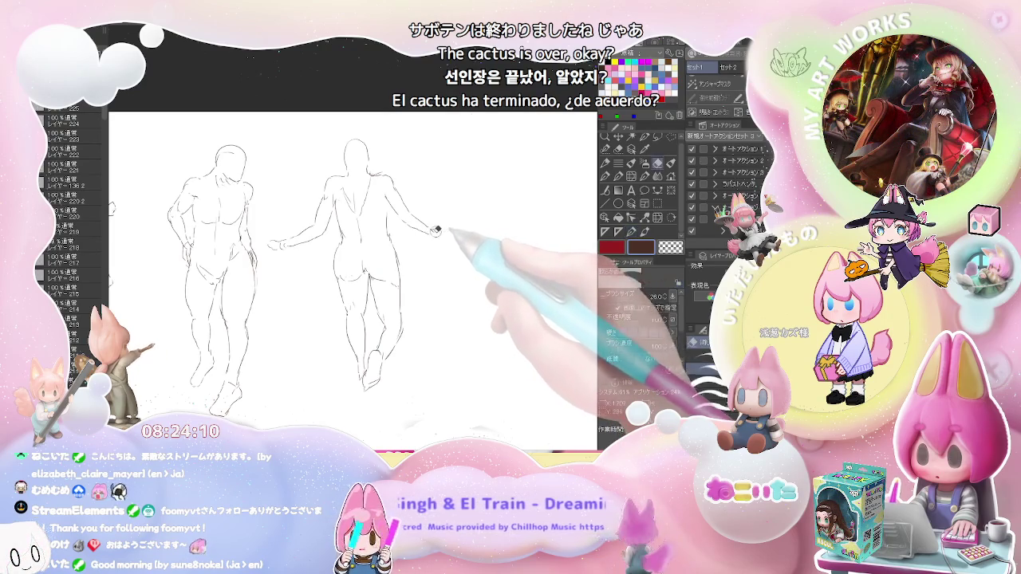
pyautogui.press('p')
pyautogui.moveTo(433, 229); pyautogui.dragTo(446, 235)
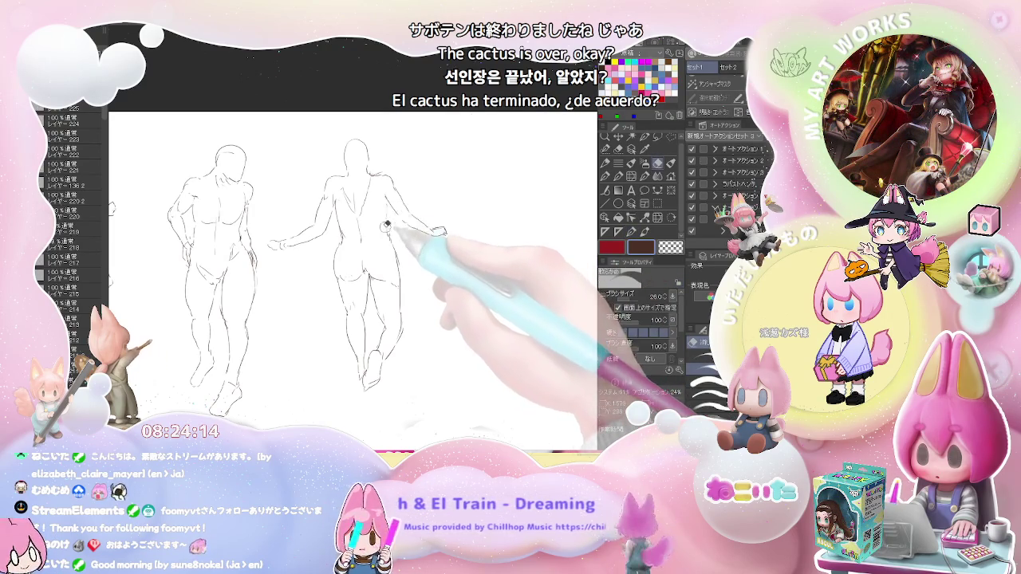
pyautogui.press('e')
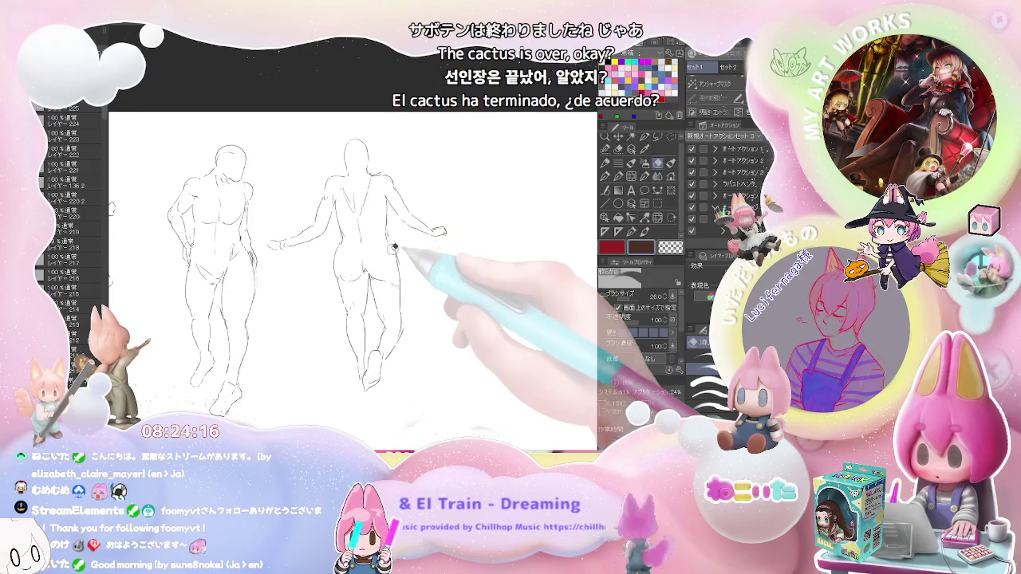
pyautogui.press('p')
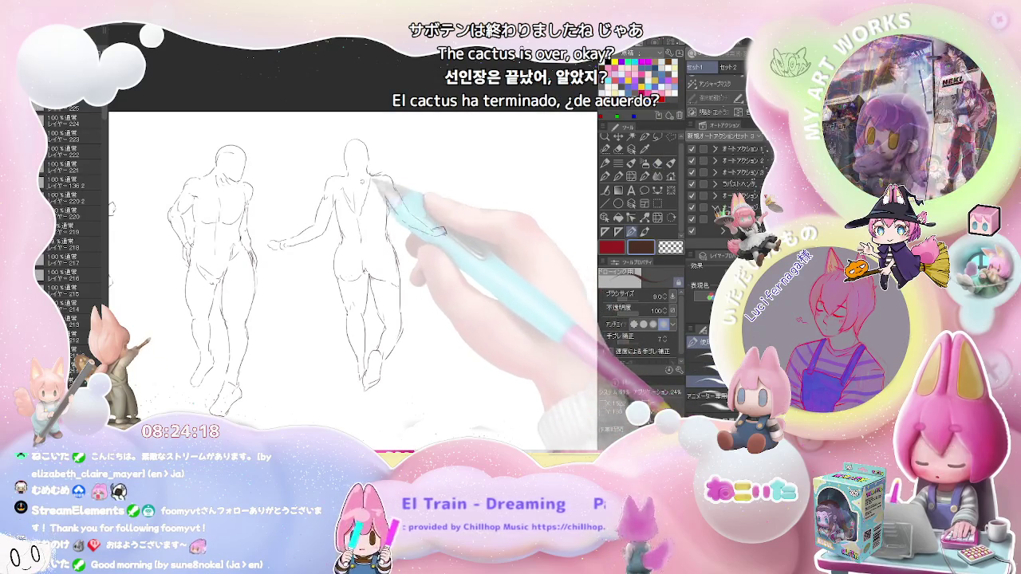
pyautogui.hotkey('ctrl', '-')
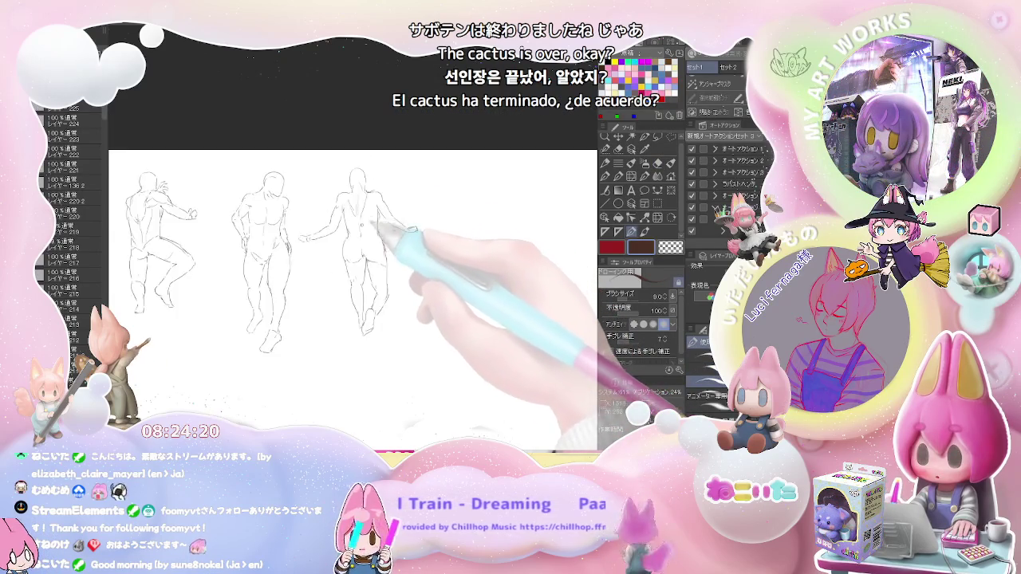
pyautogui.hotkey('ctrl', '-')
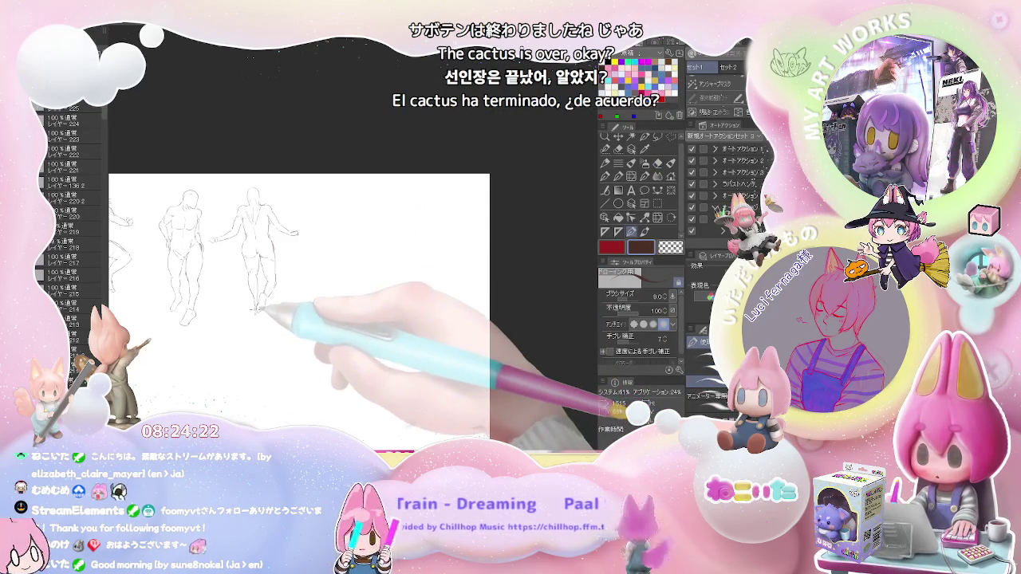
# Zoom in and sketch the crouching figure's curved back, bowed head, shoulder and inward-bending arm.
pyautogui.hotkey('ctrl', '+')
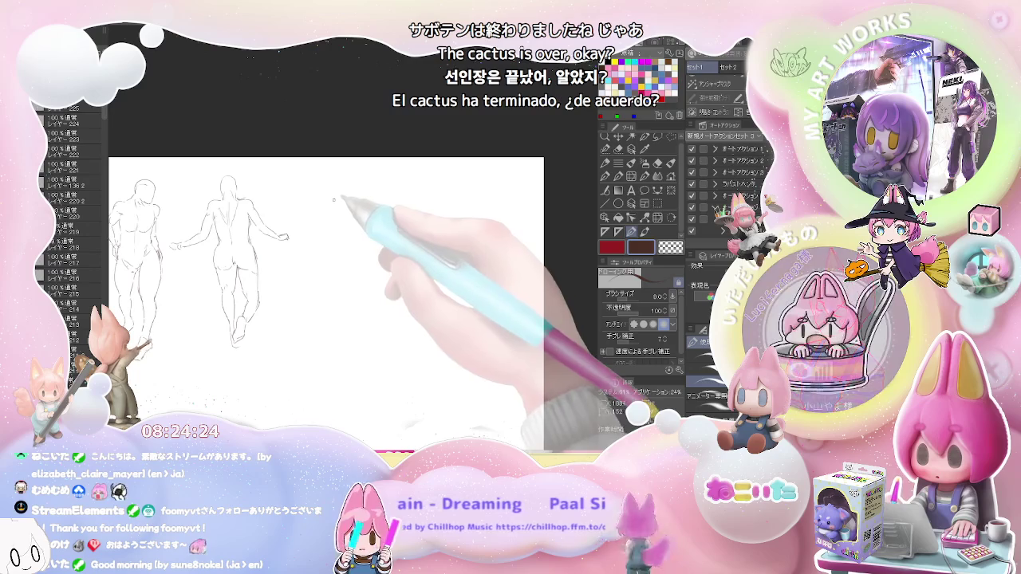
pyautogui.moveTo(334, 200)
pyautogui.mouseDown()
pyautogui.moveTo(316, 286)
pyautogui.moveTo(327, 306)
pyautogui.mouseUp()
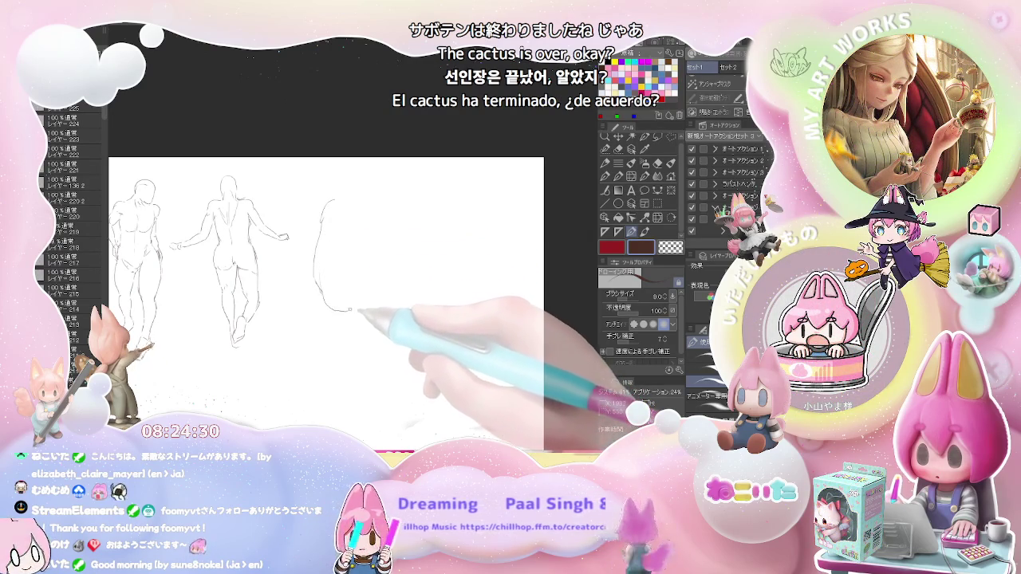
pyautogui.moveTo(327, 306); pyautogui.dragTo(377, 295)
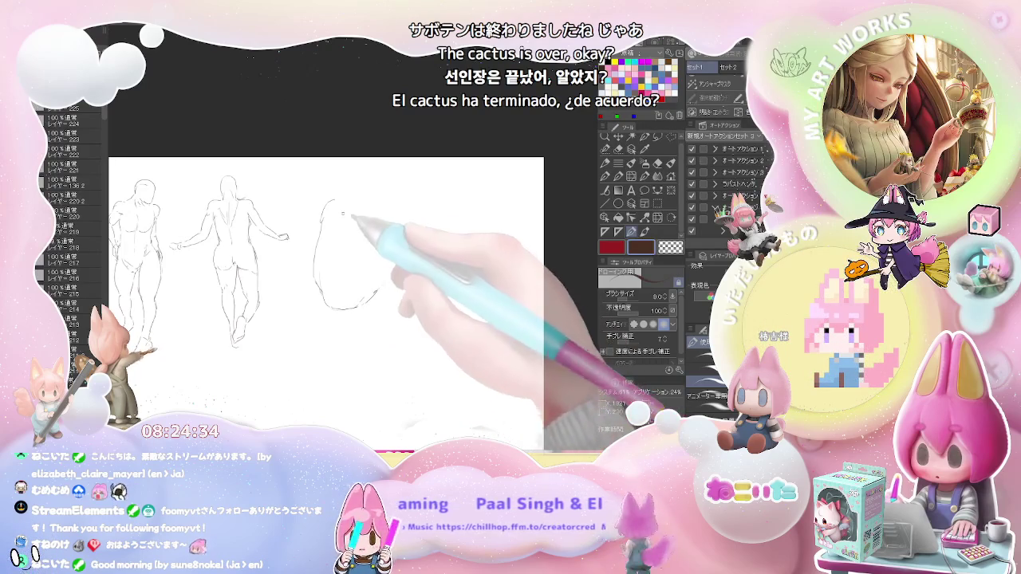
pyautogui.moveTo(328, 199); pyautogui.dragTo(378, 191)
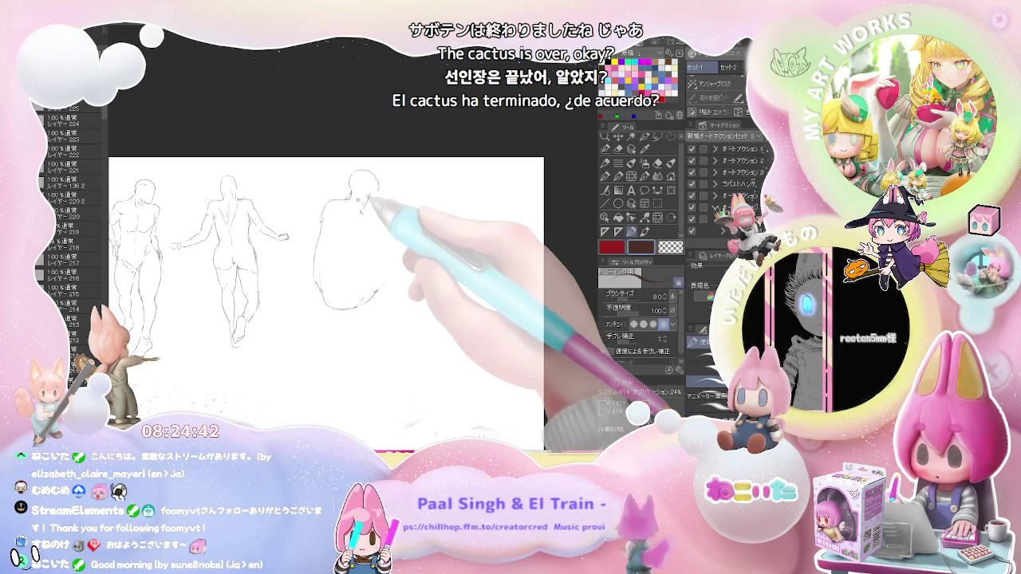
pyautogui.moveTo(376, 217); pyautogui.dragTo(396, 222)
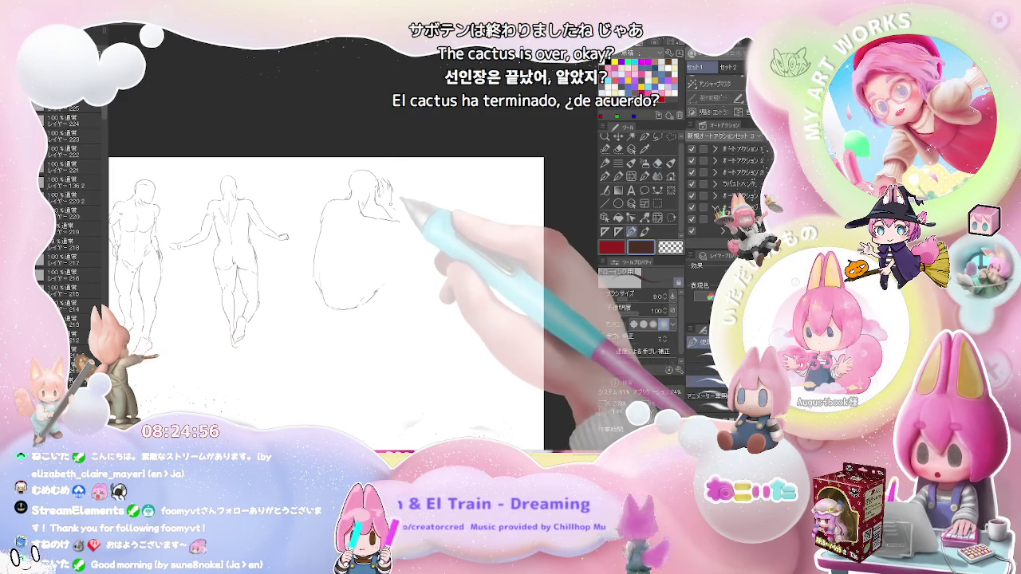
pyautogui.moveTo(406, 222); pyautogui.dragTo(364, 232)
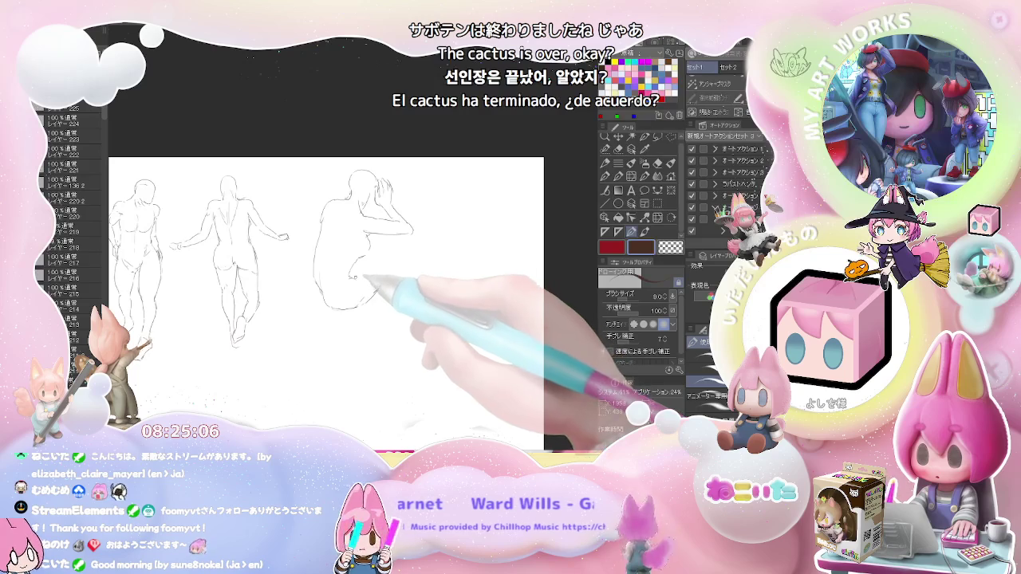
# Draw the thigh and knee, outline the feet and toes, then zoom out.
pyautogui.moveTo(358, 276); pyautogui.dragTo(401, 257)
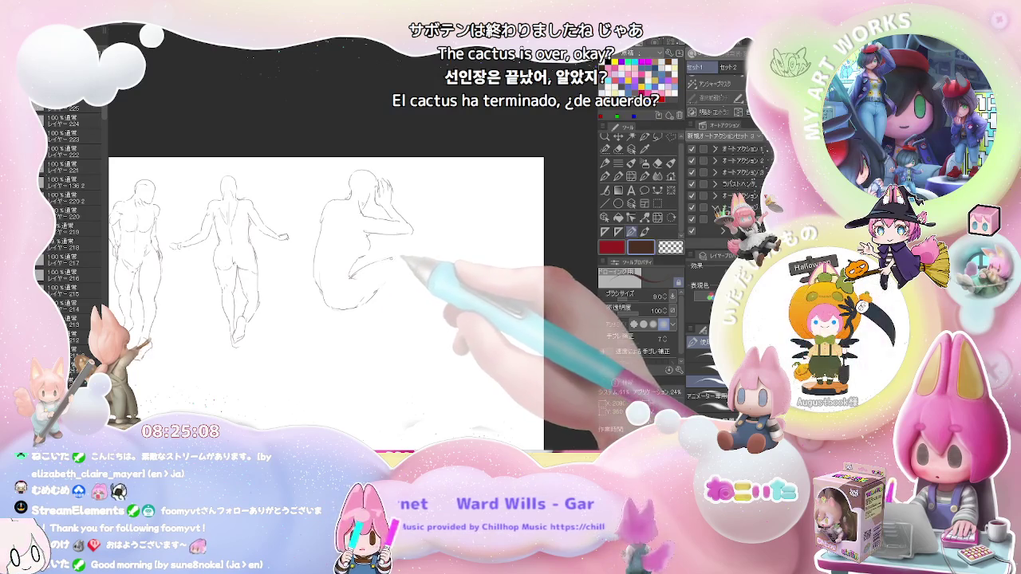
pyautogui.press('e')
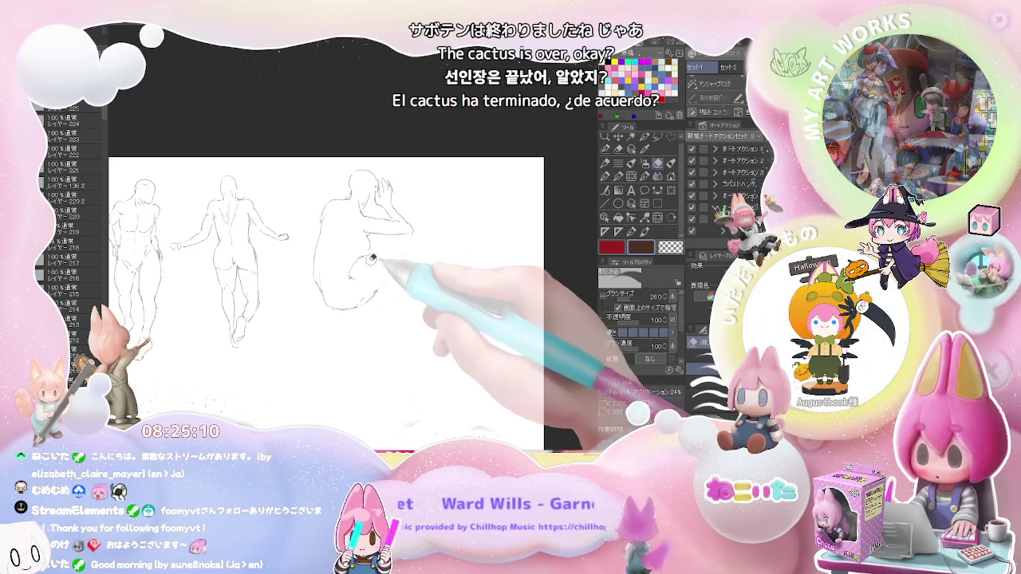
pyautogui.press('p')
pyautogui.moveTo(347, 277); pyautogui.dragTo(415, 239)
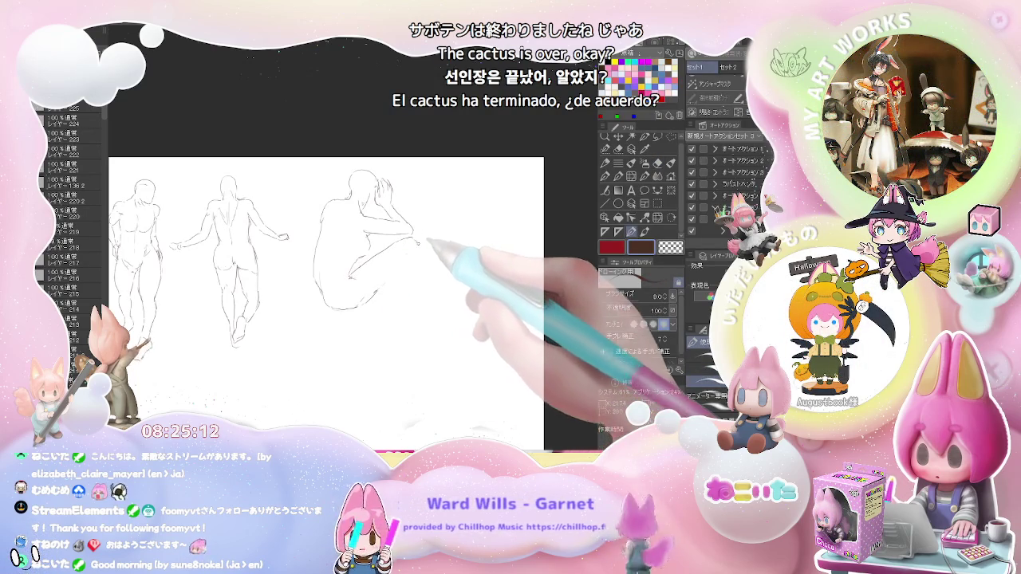
pyautogui.moveTo(359, 273); pyautogui.dragTo(419, 246)
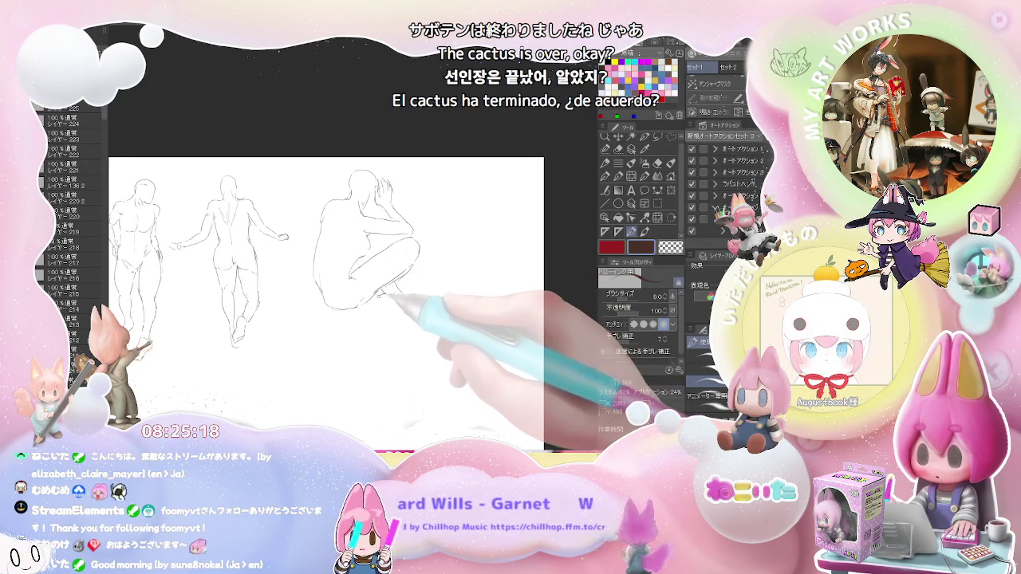
pyautogui.moveTo(376, 297); pyautogui.dragTo(403, 304)
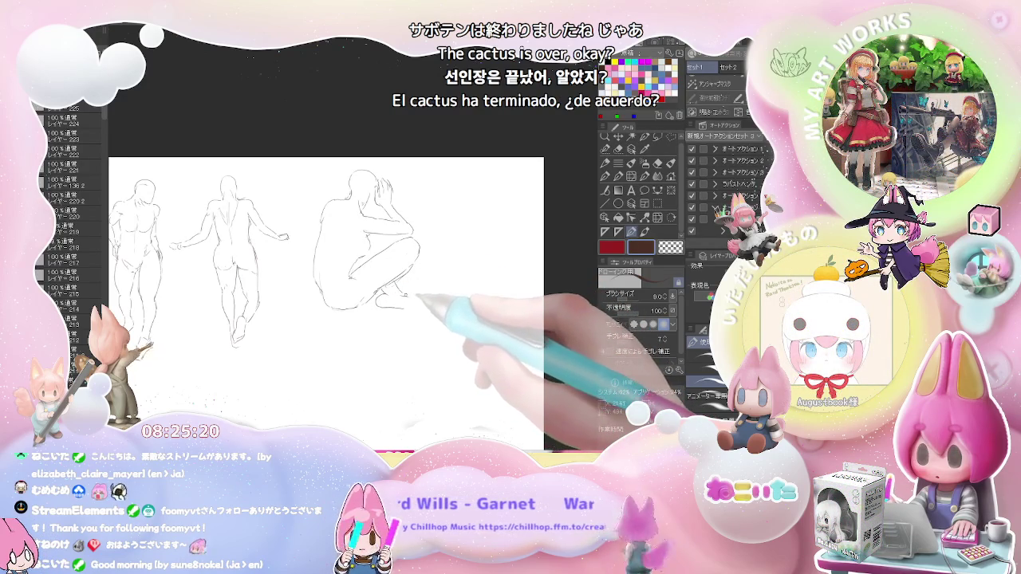
pyautogui.moveTo(413, 301); pyautogui.dragTo(418, 295)
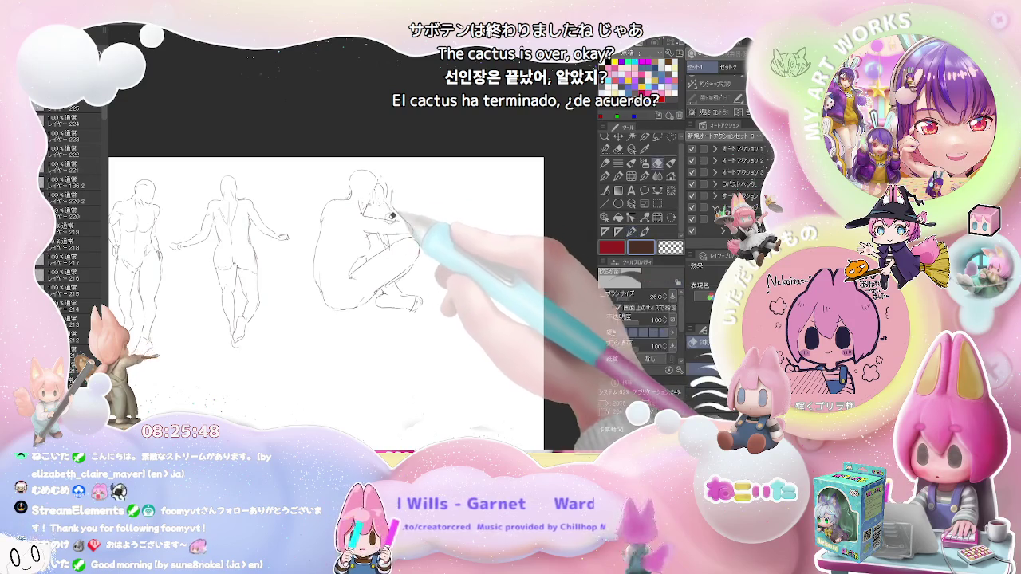
pyautogui.press('e')
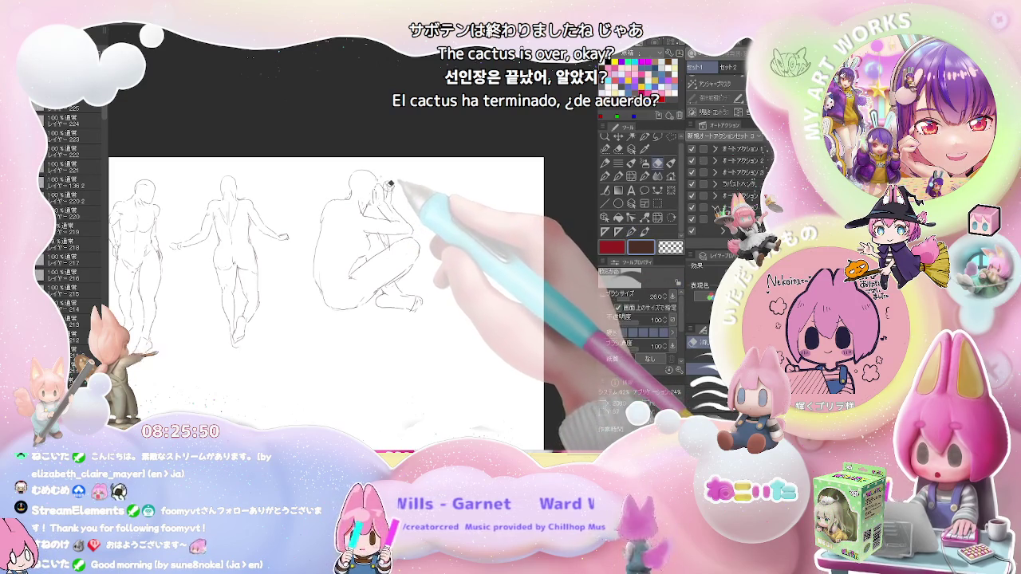
pyautogui.press('p')
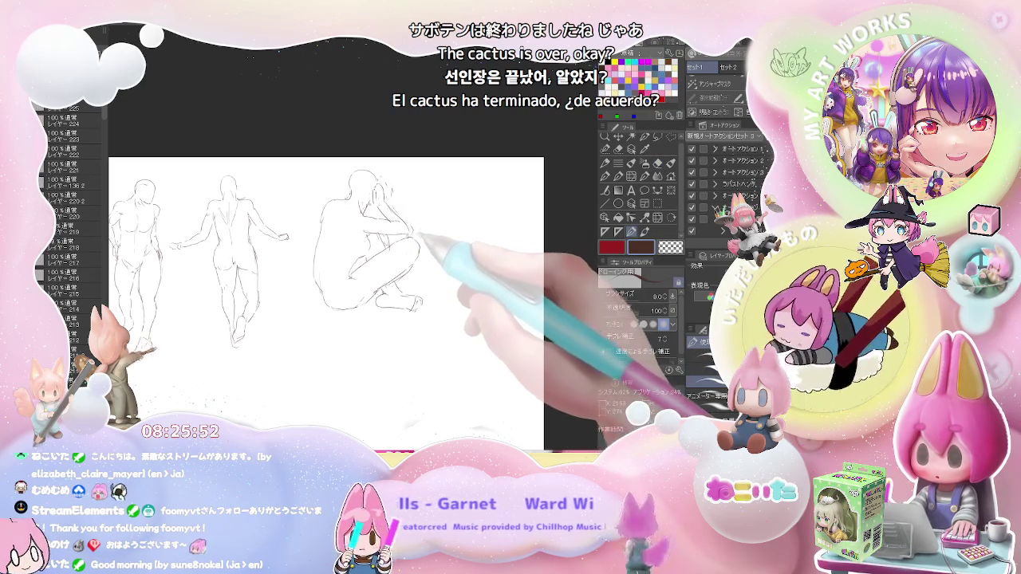
pyautogui.hotkey('ctrl', '-')
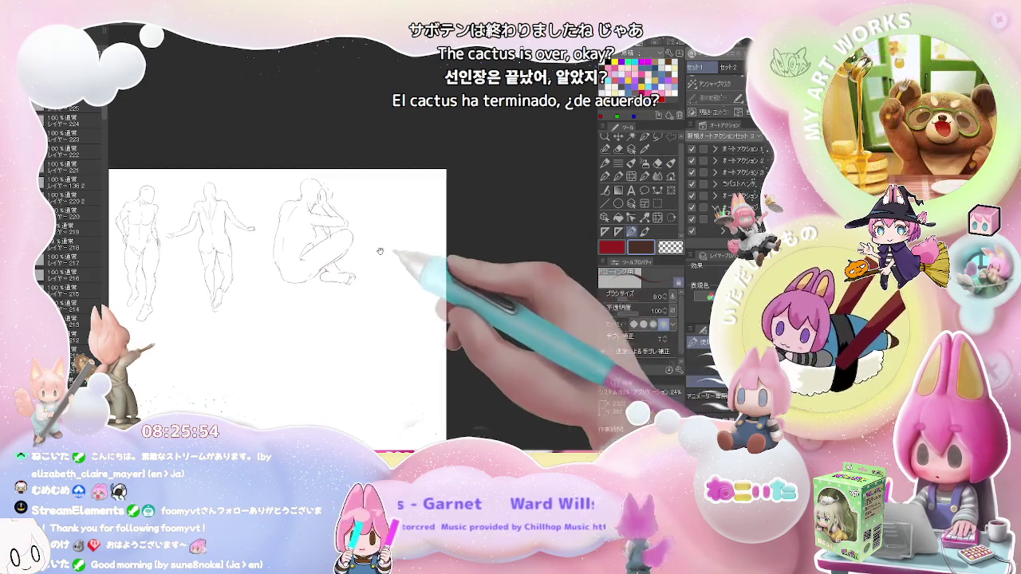
# Zoom in and sketch the seated figure's small head, torso and shoulder strokes.
pyautogui.hotkey('ctrl', '+')
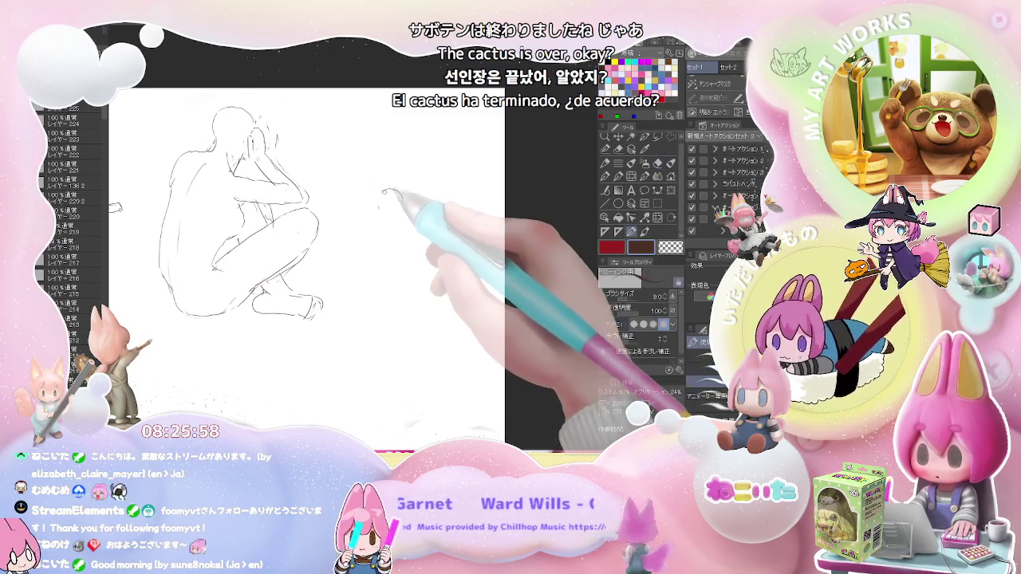
pyautogui.moveTo(403, 205); pyautogui.dragTo(379, 216)
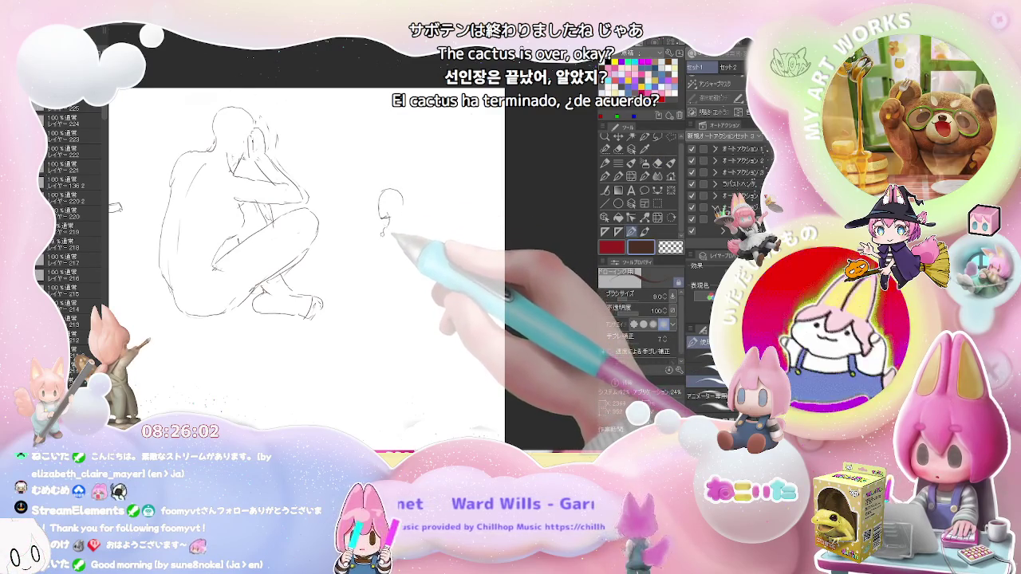
pyautogui.moveTo(385, 227); pyautogui.dragTo(380, 276)
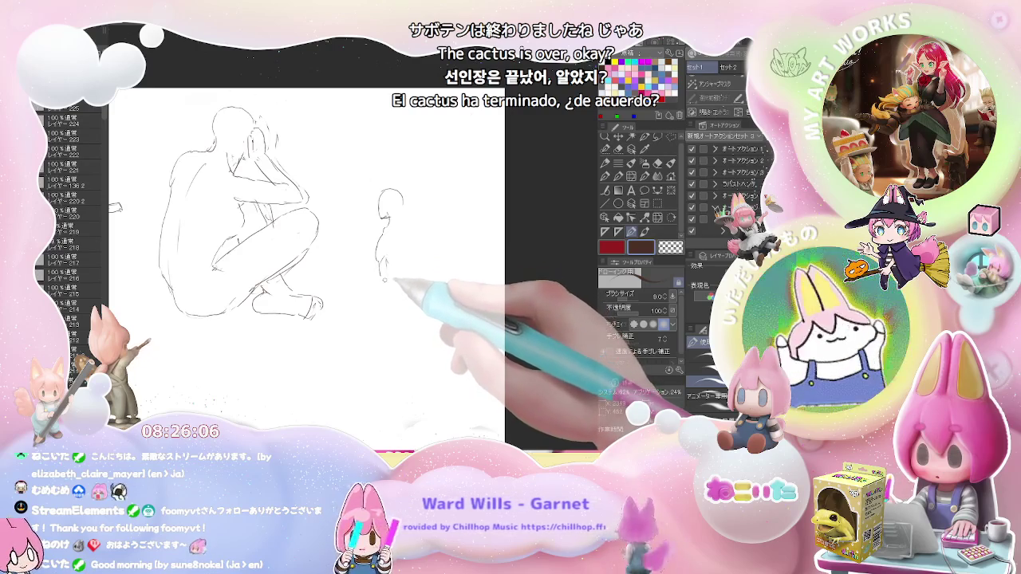
pyautogui.moveTo(370, 285); pyautogui.dragTo(399, 271)
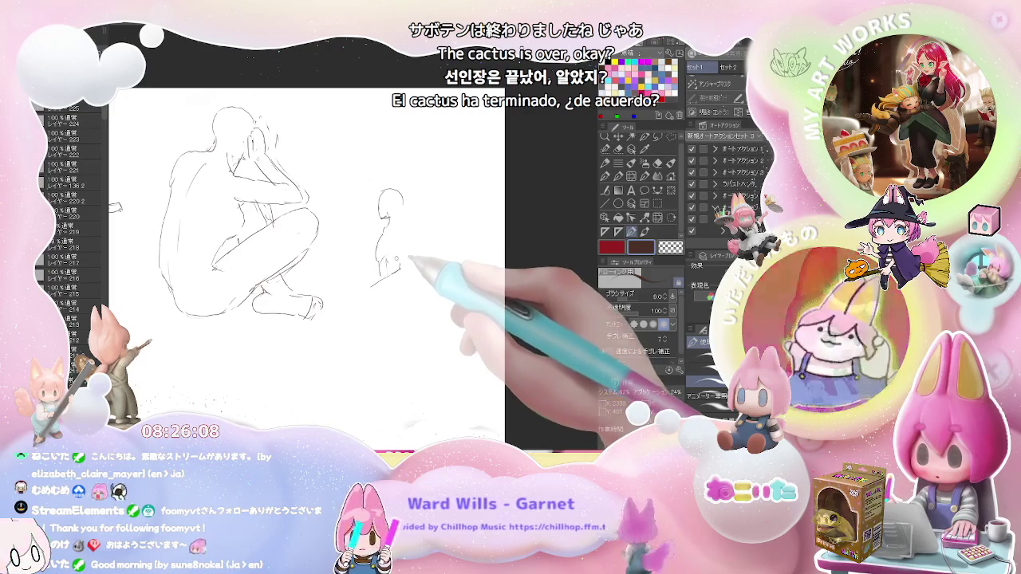
pyautogui.press('e')
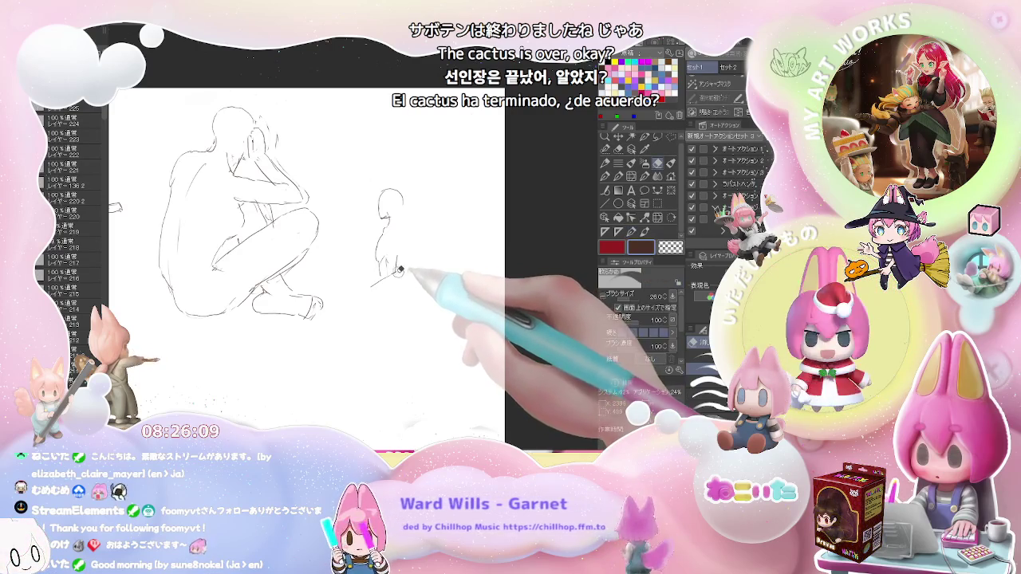
pyautogui.press('p')
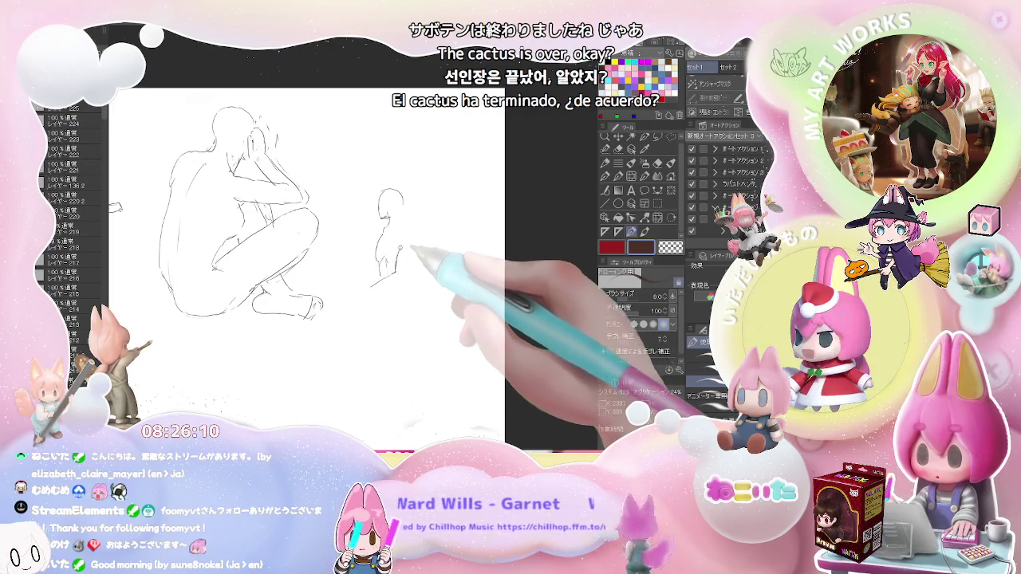
pyautogui.moveTo(400, 215)
pyautogui.mouseDown()
pyautogui.moveTo(421, 245)
pyautogui.moveTo(397, 250)
pyautogui.moveTo(418, 245)
pyautogui.moveTo(412, 270)
pyautogui.moveTo(344, 315)
pyautogui.mouseUp()
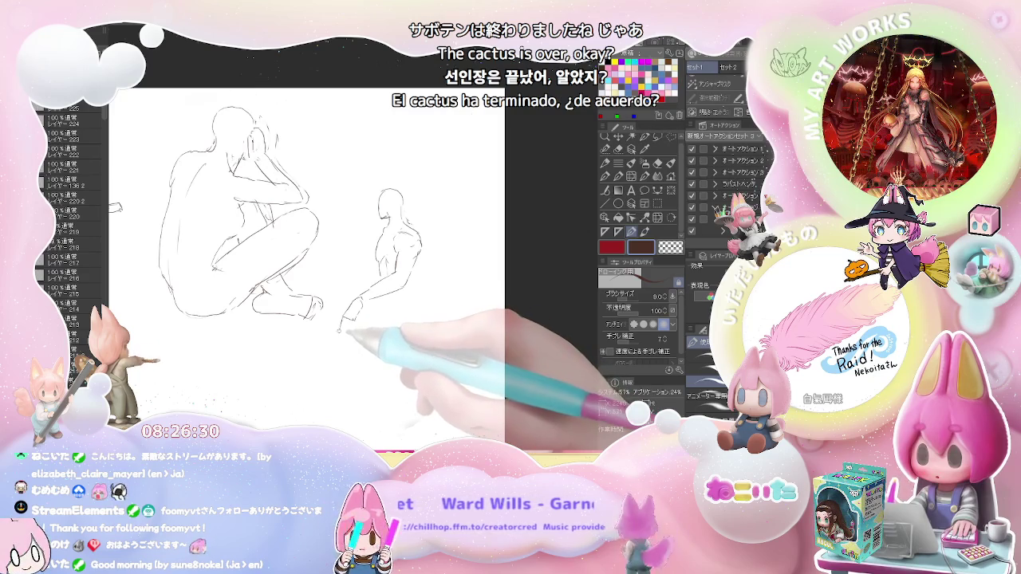
# Draw the hand and fingers, side contour and bent lower leg with foot, then zoom out.
pyautogui.moveTo(356, 303); pyautogui.dragTo(341, 329)
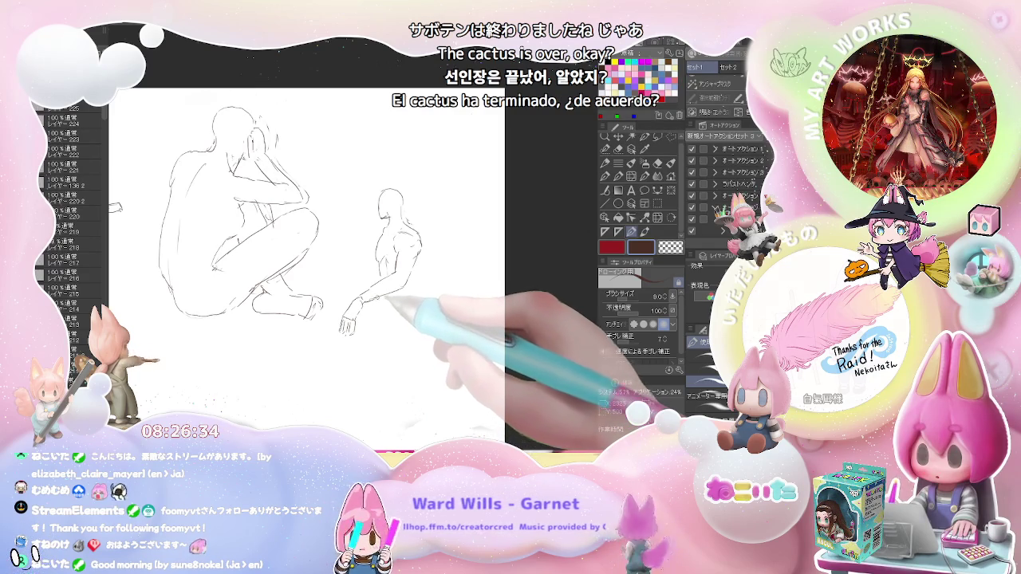
pyautogui.moveTo(375, 304); pyautogui.dragTo(363, 308)
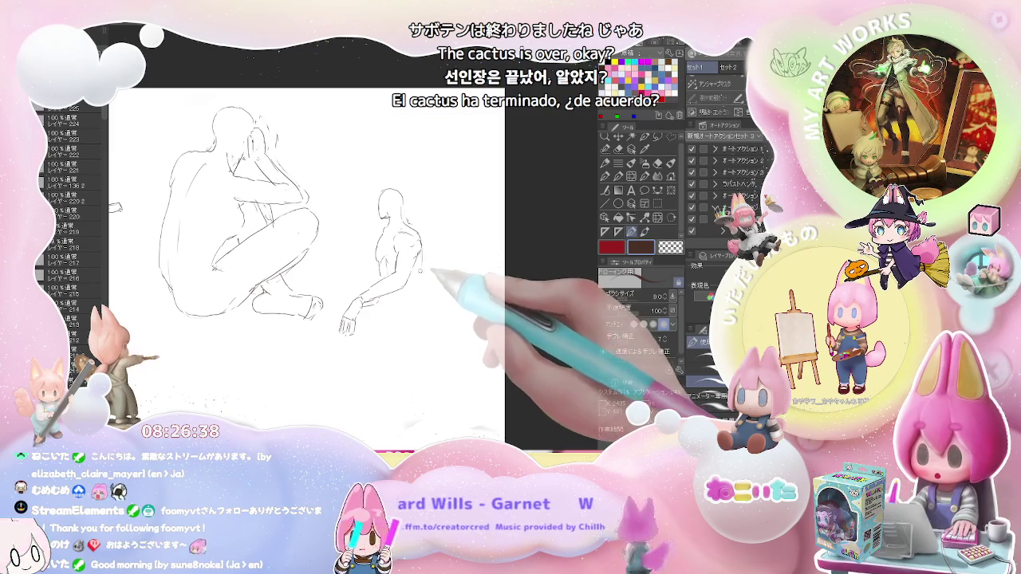
pyautogui.moveTo(420, 259)
pyautogui.mouseDown()
pyautogui.moveTo(417, 318)
pyautogui.moveTo(409, 307)
pyautogui.mouseUp()
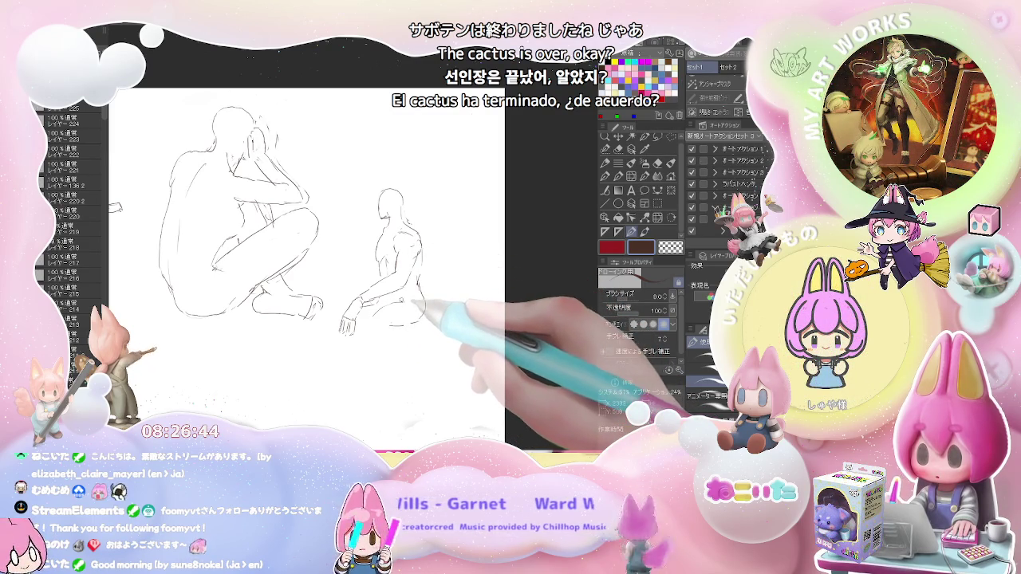
pyautogui.moveTo(405, 323)
pyautogui.mouseDown()
pyautogui.moveTo(379, 323)
pyautogui.moveTo(355, 387)
pyautogui.moveTo(361, 377)
pyautogui.mouseUp()
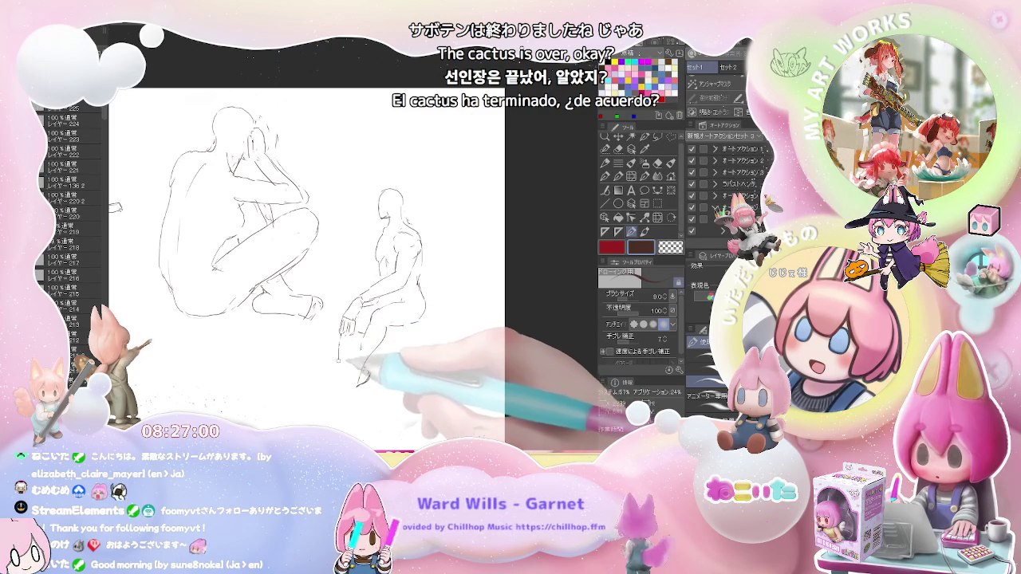
pyautogui.moveTo(341, 333); pyautogui.dragTo(343, 394)
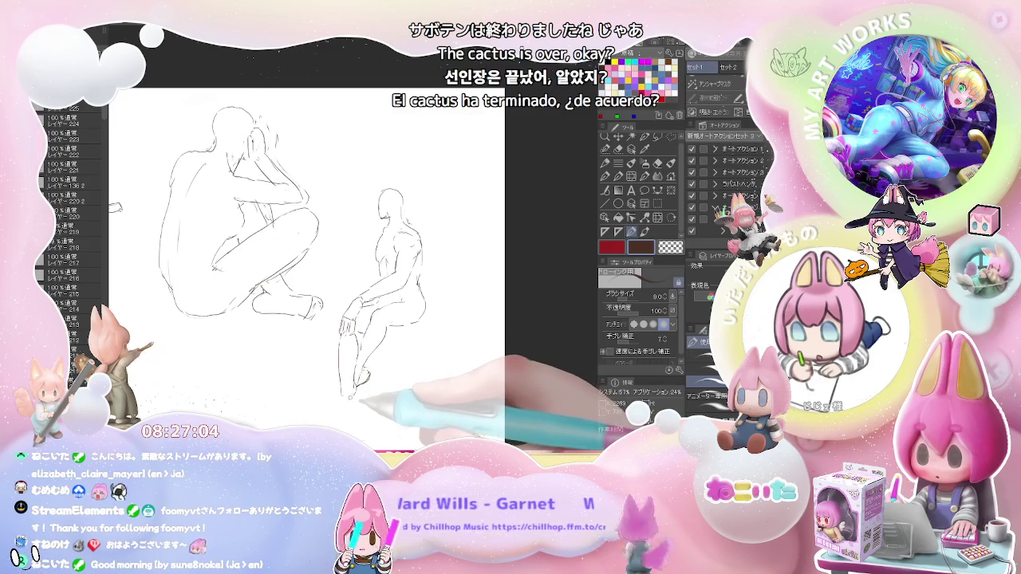
pyautogui.press('e')
pyautogui.press('p')
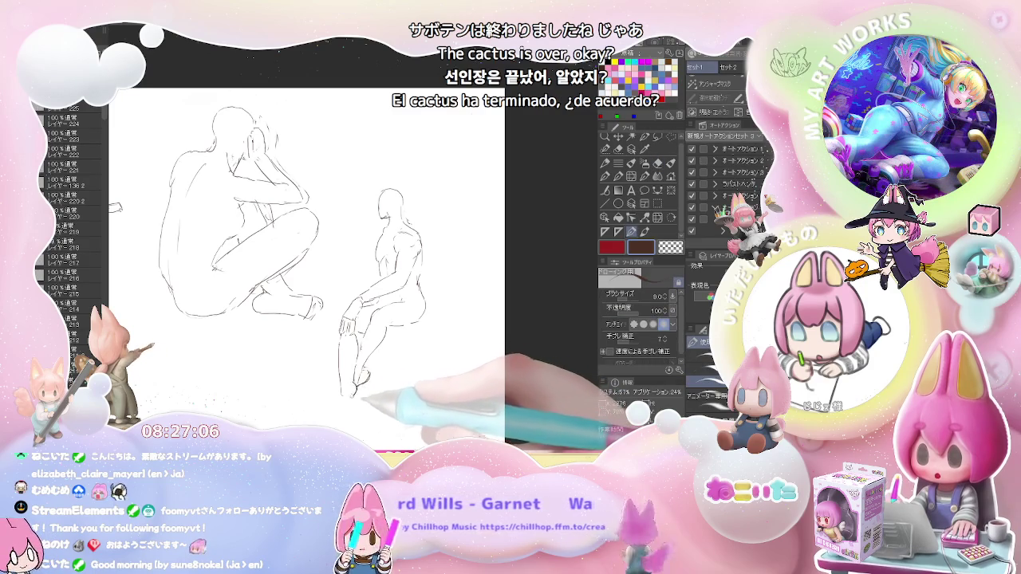
pyautogui.moveTo(355, 375); pyautogui.dragTo(331, 408)
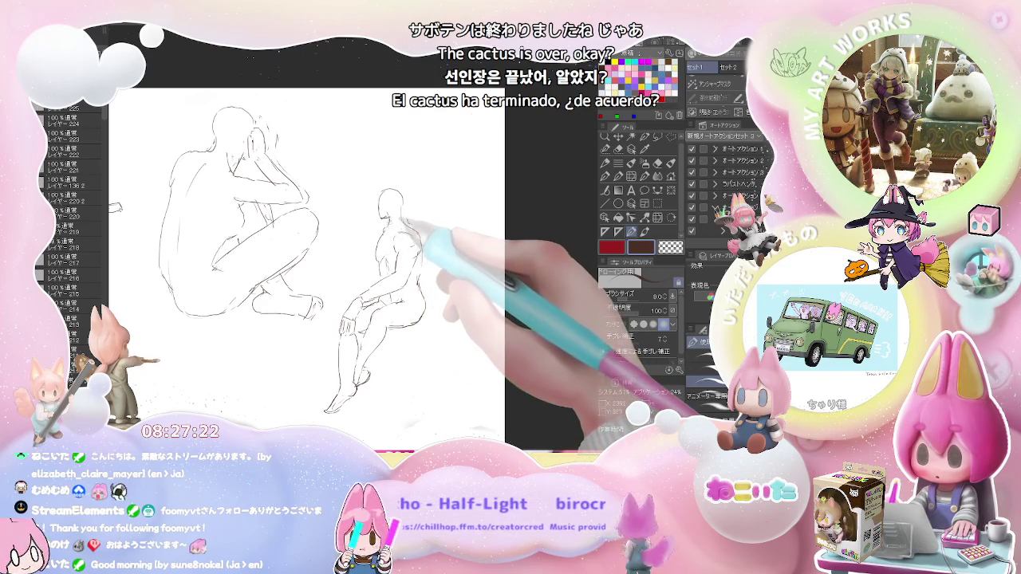
pyautogui.hotkey('ctrl', '-')
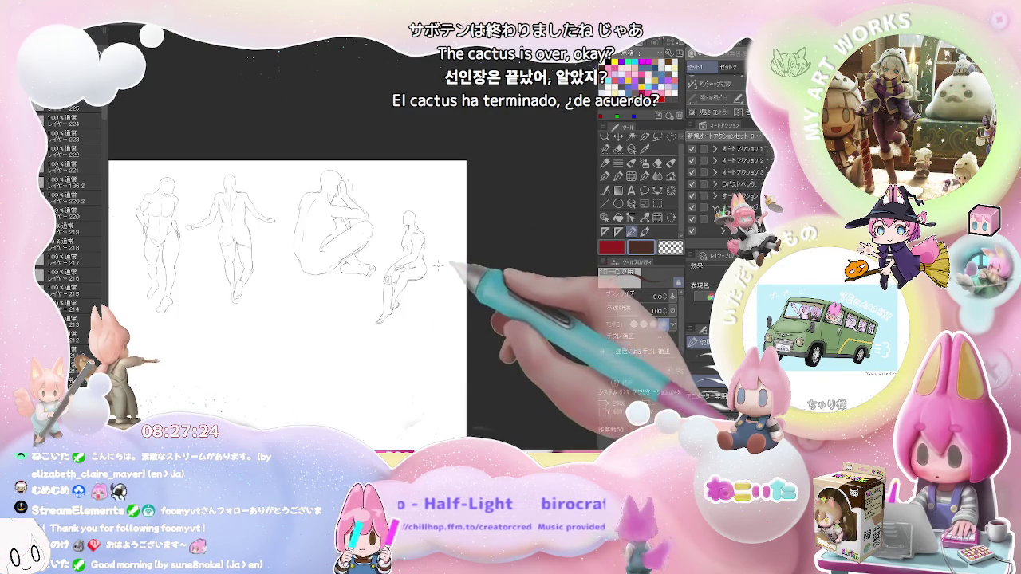
# Pan left, zoom in, and sketch a new figure's raised forearm and head oval.
pyautogui.moveTo(217, 325); pyautogui.dragTo(336, 261)
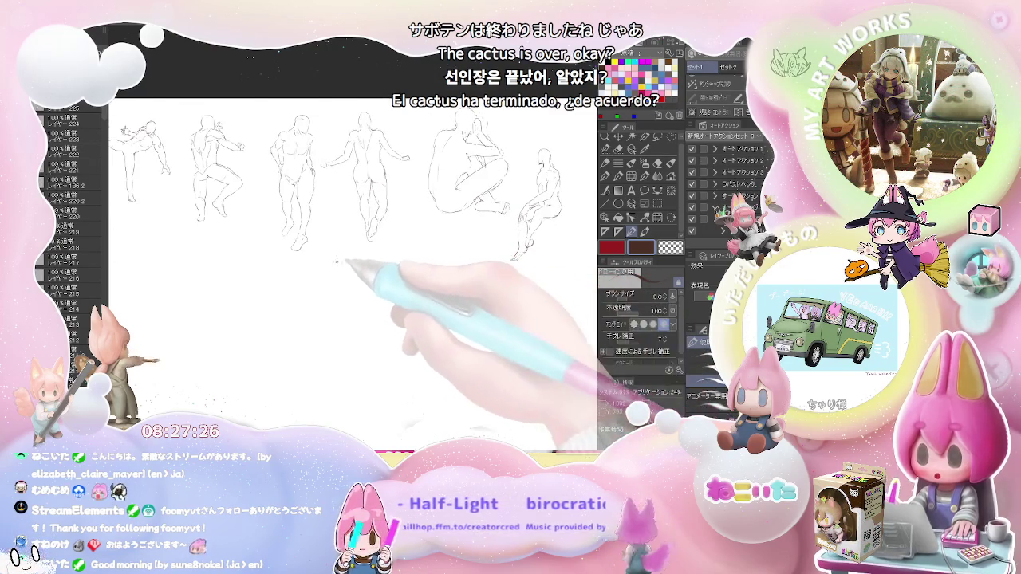
pyautogui.hotkey('ctrl', '+')
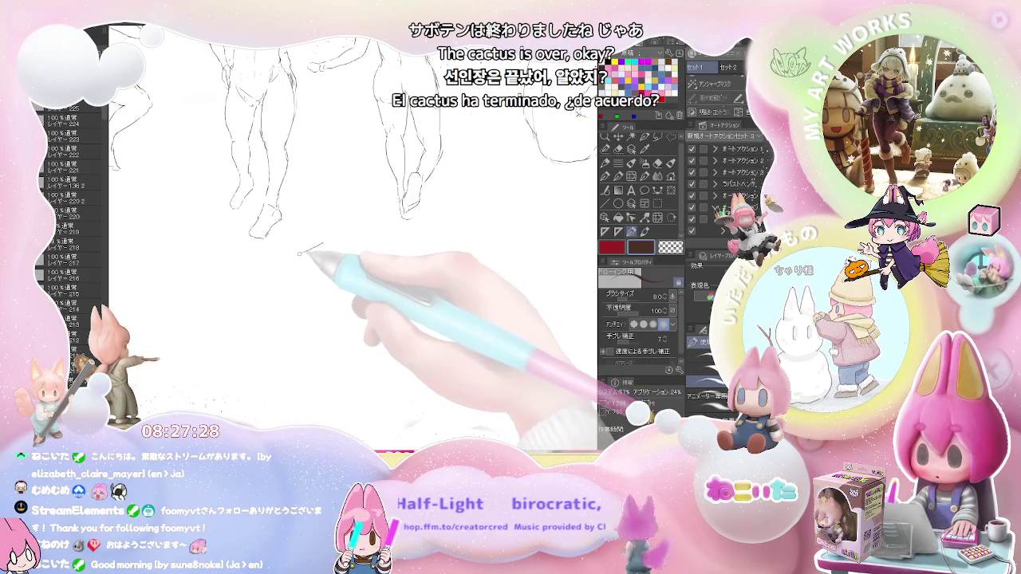
pyautogui.moveTo(300, 253); pyautogui.dragTo(326, 244)
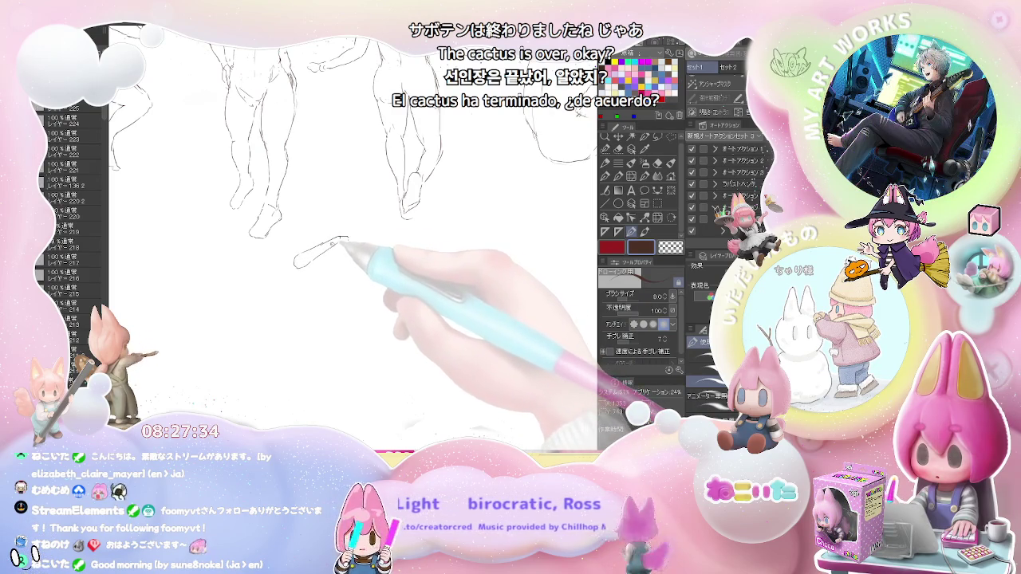
pyautogui.moveTo(322, 243); pyautogui.dragTo(328, 236)
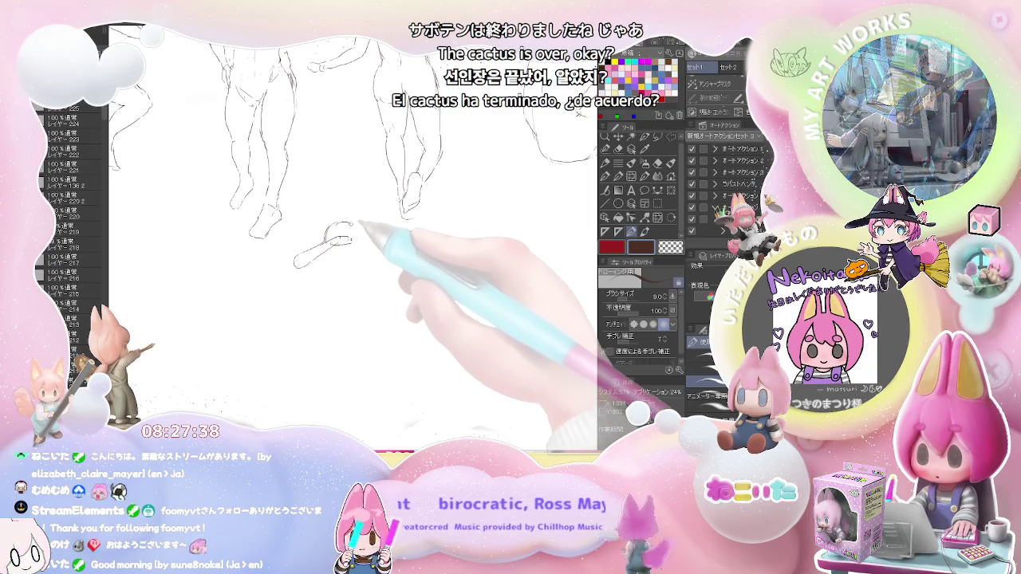
pyautogui.moveTo(327, 233); pyautogui.dragTo(354, 230)
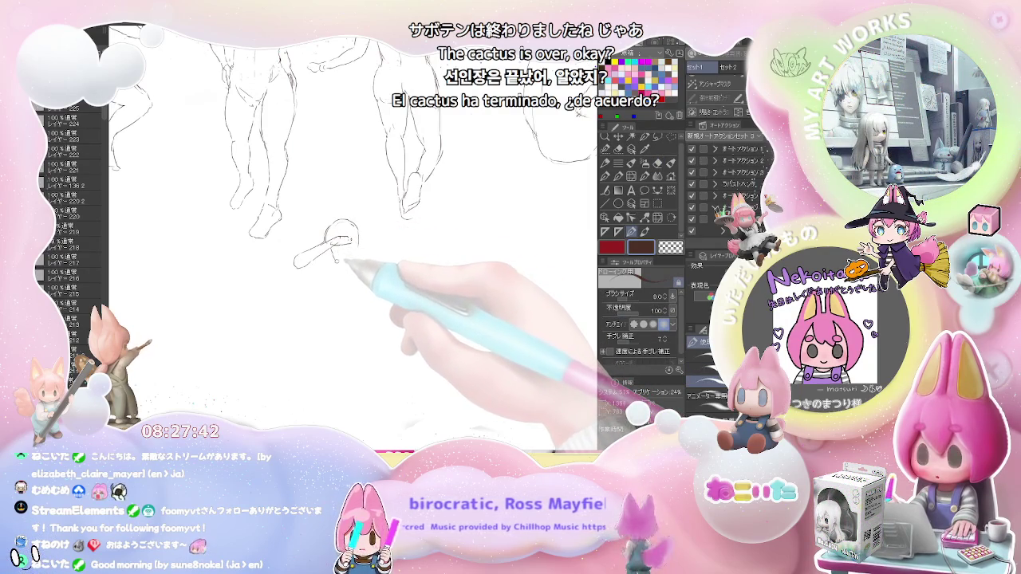
pyautogui.moveTo(343, 239)
pyautogui.mouseDown()
pyautogui.moveTo(336, 229)
pyautogui.moveTo(342, 251)
pyautogui.mouseUp()
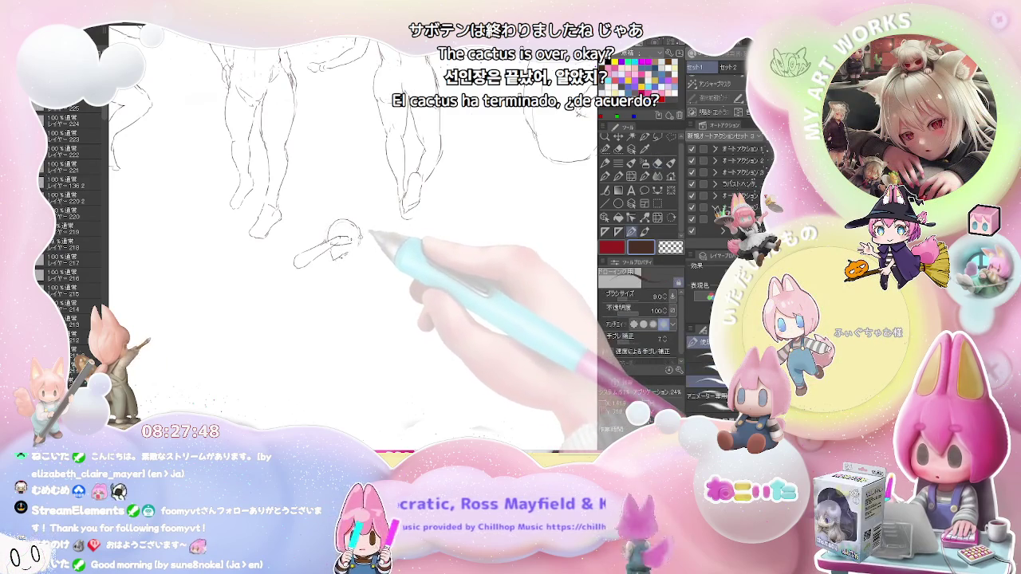
# Add the neck, shoulder line and the arm reaching down-right.
pyautogui.moveTo(356, 250); pyautogui.dragTo(359, 252)
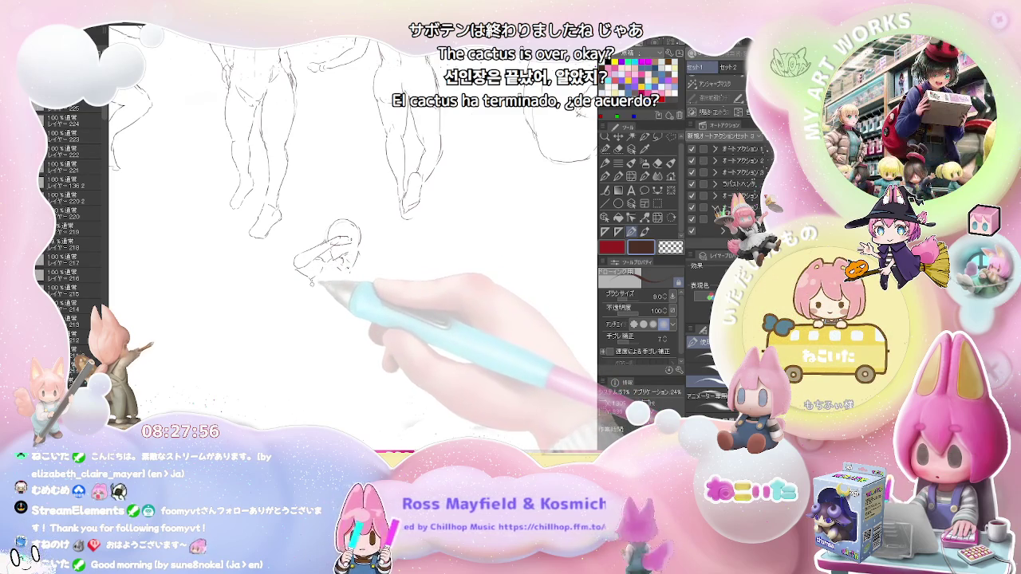
pyautogui.moveTo(314, 289)
pyautogui.mouseDown()
pyautogui.moveTo(313, 311)
pyautogui.moveTo(344, 305)
pyautogui.moveTo(368, 270)
pyautogui.mouseUp()
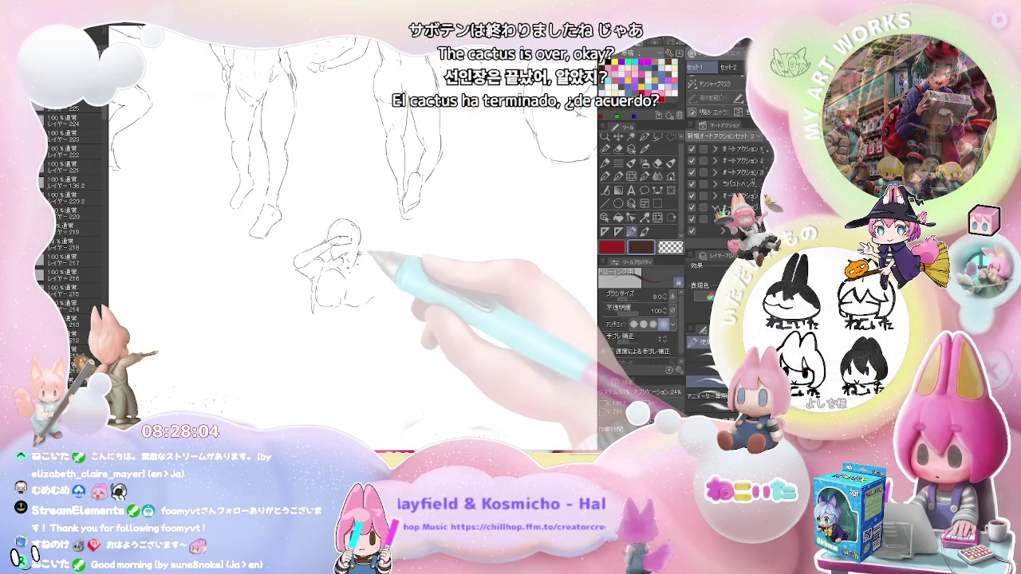
pyautogui.moveTo(379, 272); pyautogui.dragTo(436, 353)
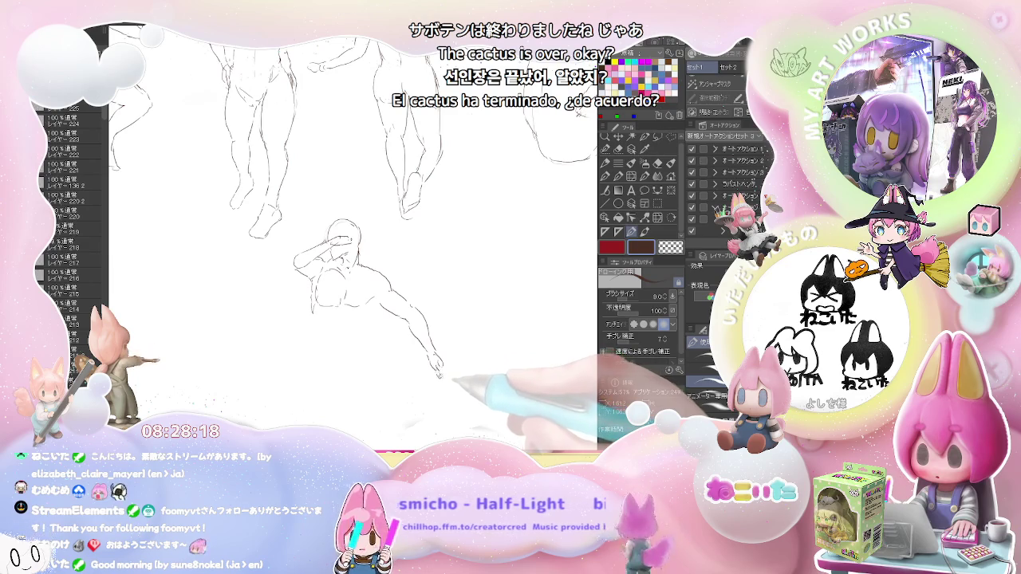
pyautogui.moveTo(383, 304); pyautogui.dragTo(409, 317)
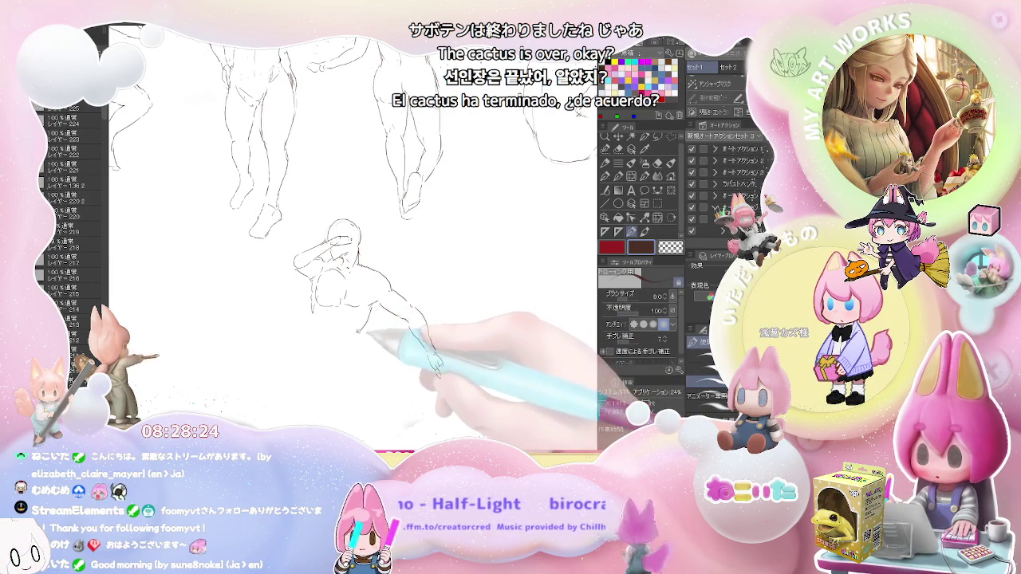
# Pencil the chest, torso and hip contours and the leg stretched far left, then pan to open space on the left.
pyautogui.moveTo(367, 311); pyautogui.dragTo(357, 331)
pyautogui.moveTo(375, 279); pyautogui.dragTo(363, 315)
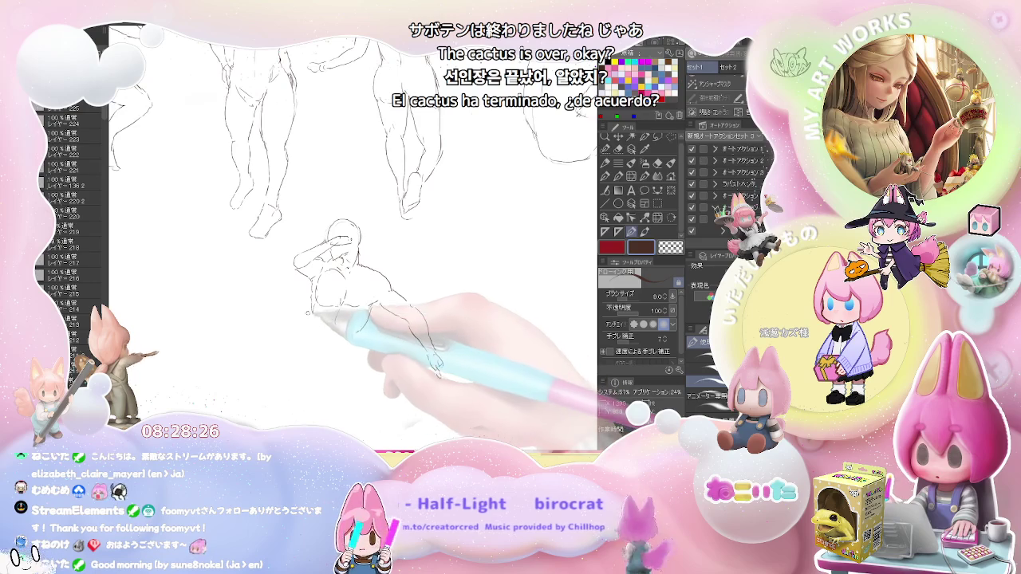
pyautogui.moveTo(292, 329)
pyautogui.mouseDown()
pyautogui.moveTo(359, 329)
pyautogui.moveTo(356, 363)
pyautogui.mouseUp()
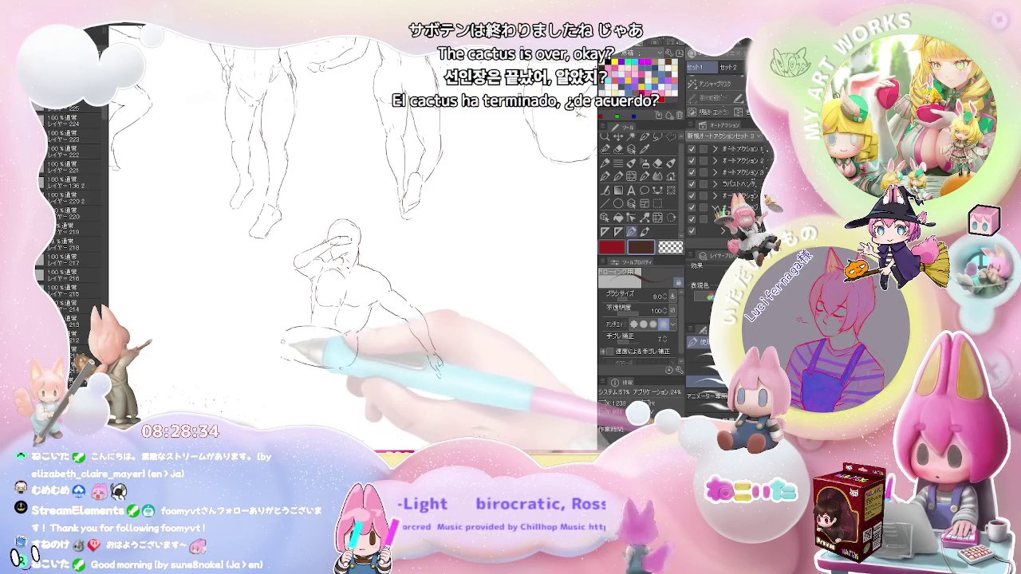
pyautogui.moveTo(319, 329)
pyautogui.mouseDown()
pyautogui.moveTo(214, 346)
pyautogui.moveTo(267, 359)
pyautogui.moveTo(321, 301)
pyautogui.moveTo(255, 314)
pyautogui.moveTo(276, 323)
pyautogui.mouseUp()
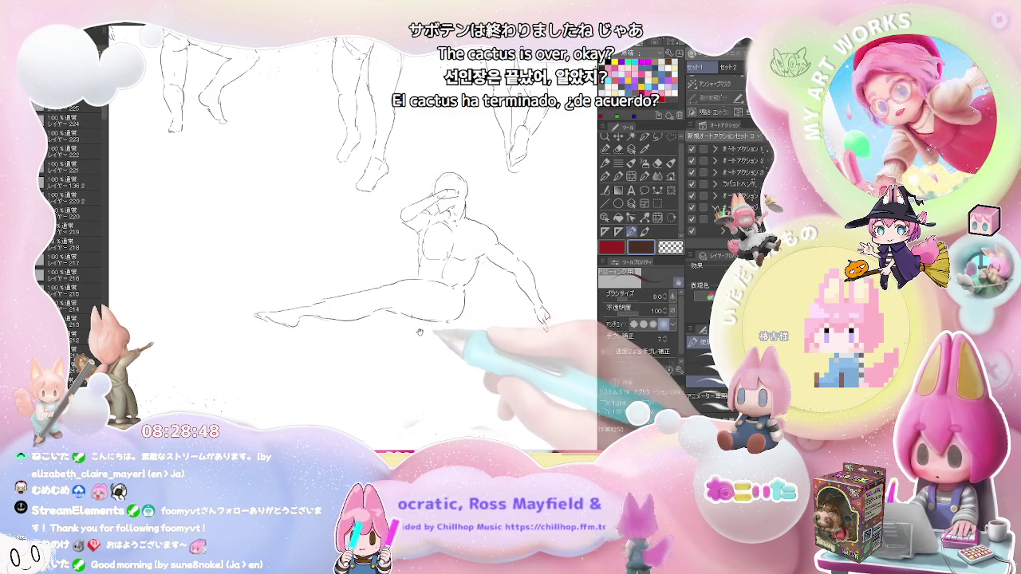
pyautogui.moveTo(413, 325); pyautogui.dragTo(385, 312)
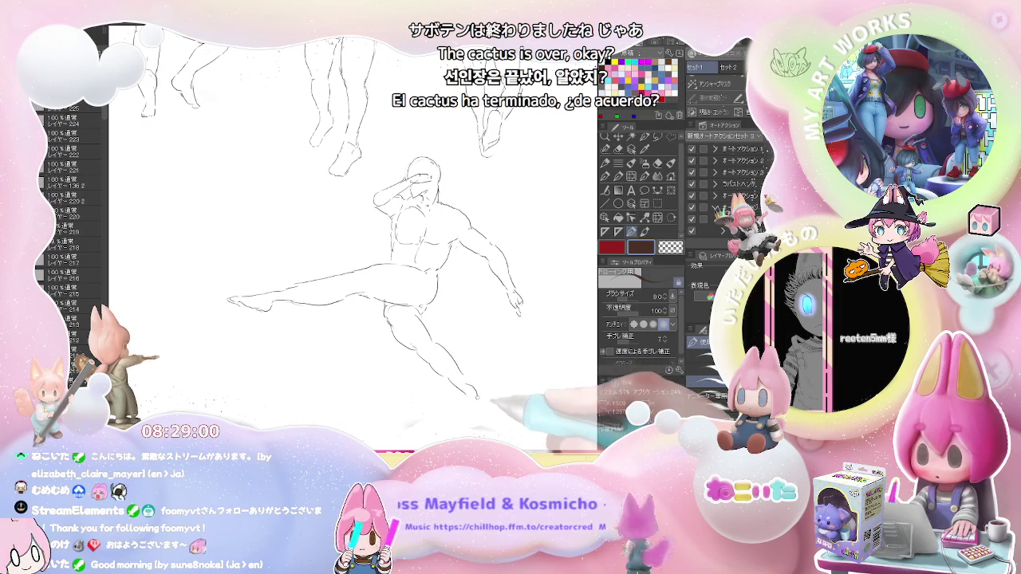
pyautogui.moveTo(395, 365); pyautogui.dragTo(539, 433)
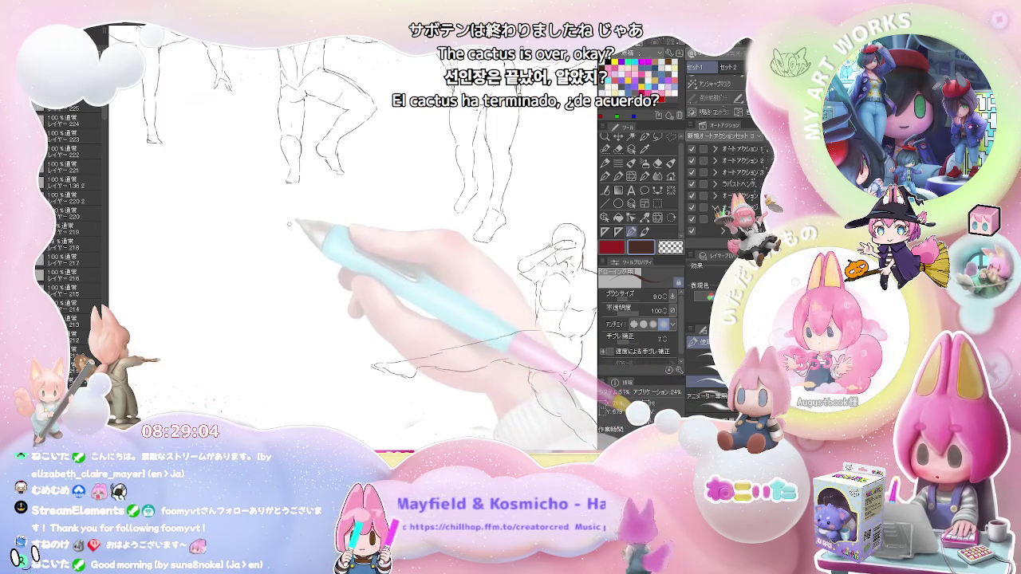
# Sketch the new figure's head, then its body line down past the hip and legs toward the feet.
pyautogui.moveTo(295, 218)
pyautogui.mouseDown()
pyautogui.moveTo(312, 205)
pyautogui.moveTo(321, 227)
pyautogui.mouseUp()
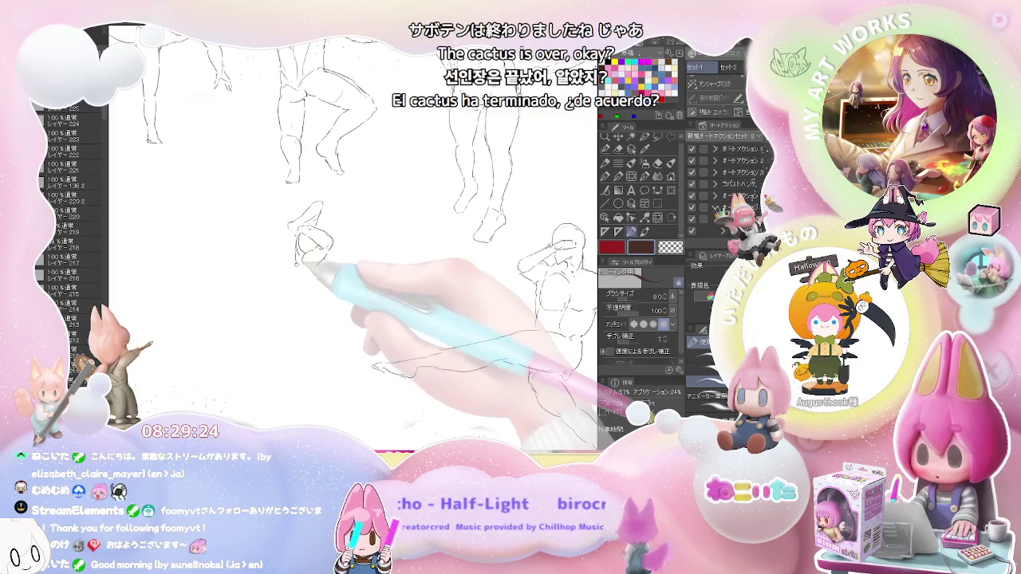
pyautogui.moveTo(299, 240); pyautogui.dragTo(306, 290)
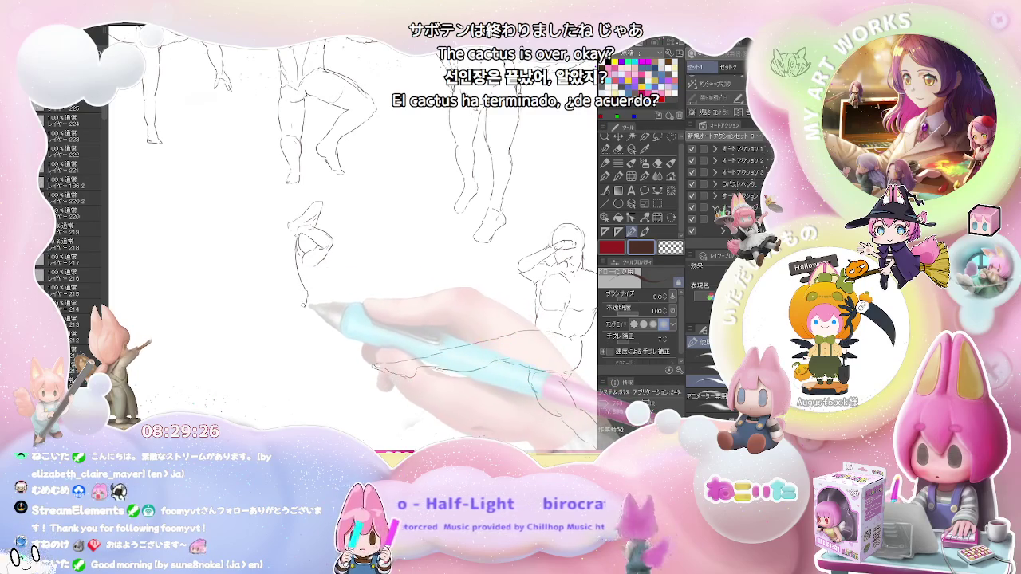
pyautogui.moveTo(306, 302); pyautogui.dragTo(295, 327)
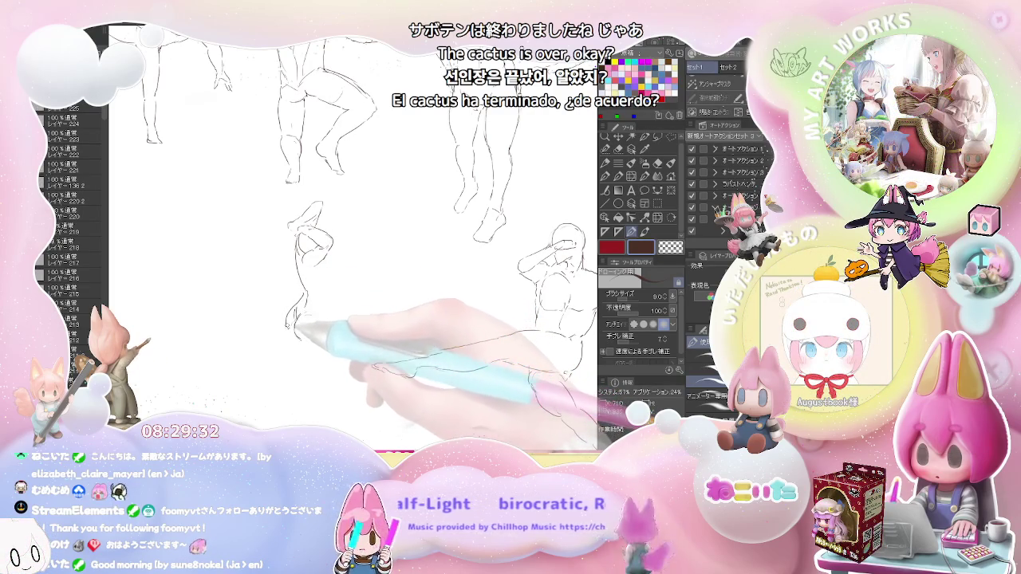
pyautogui.moveTo(293, 335); pyautogui.dragTo(287, 411)
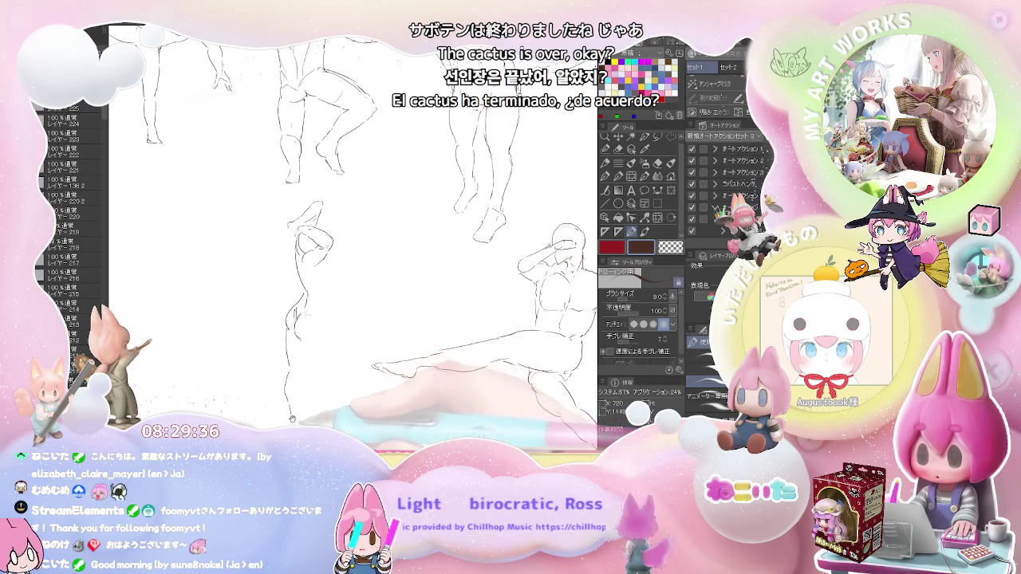
pyautogui.scroll(-2, 287, 411)
pyautogui.moveTo(288, 343); pyautogui.dragTo(299, 380)
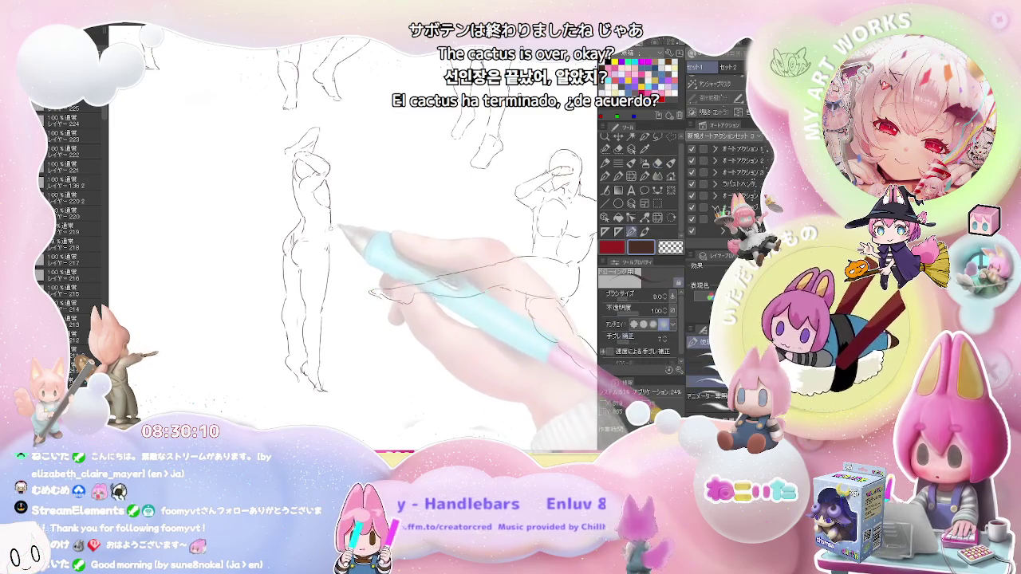
# Clean up stray marks and the leg by toggling eraser and pencil, then zoom out.
pyautogui.press('e')
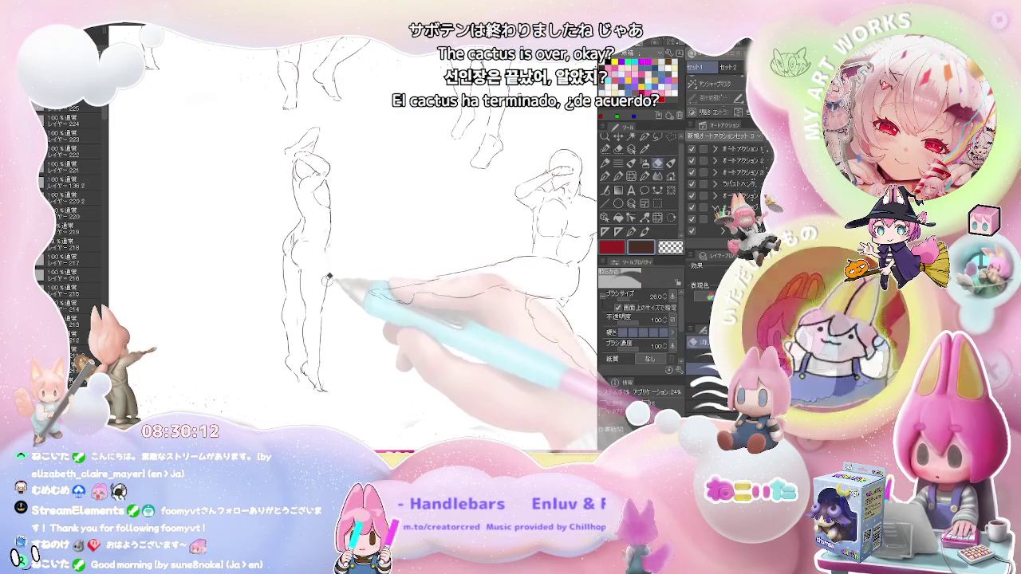
pyautogui.press('p')
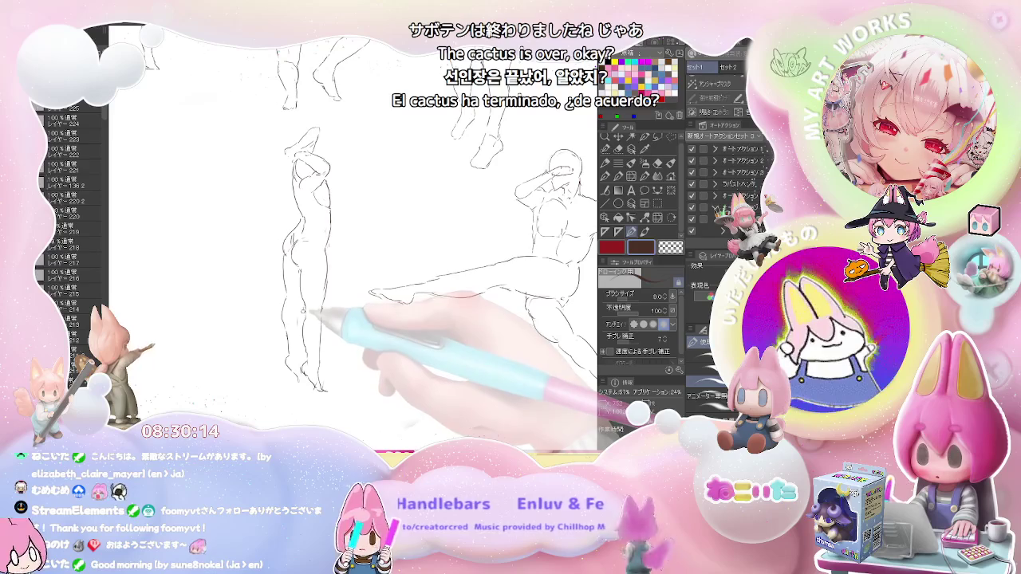
pyautogui.press('e')
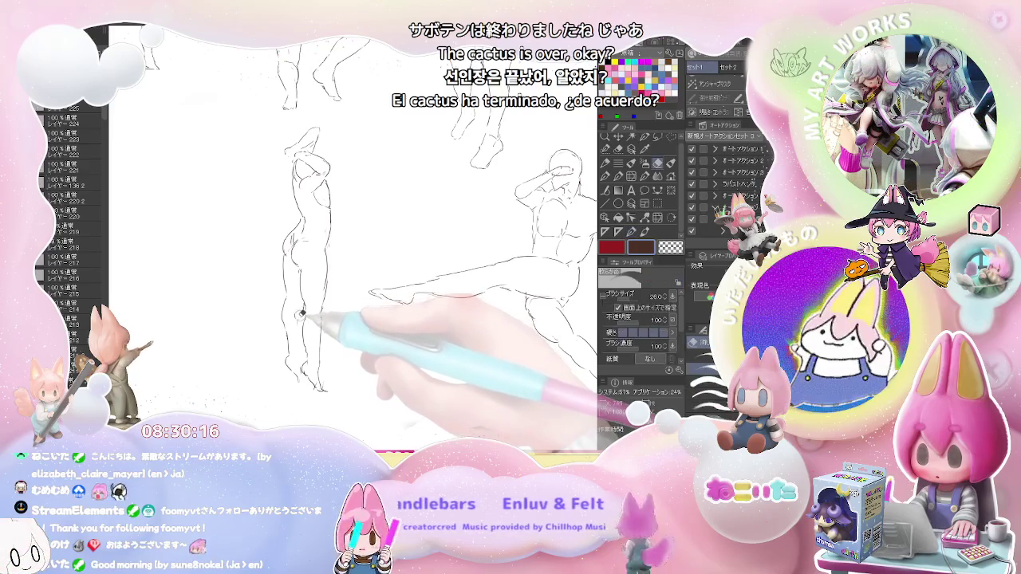
pyautogui.press('p')
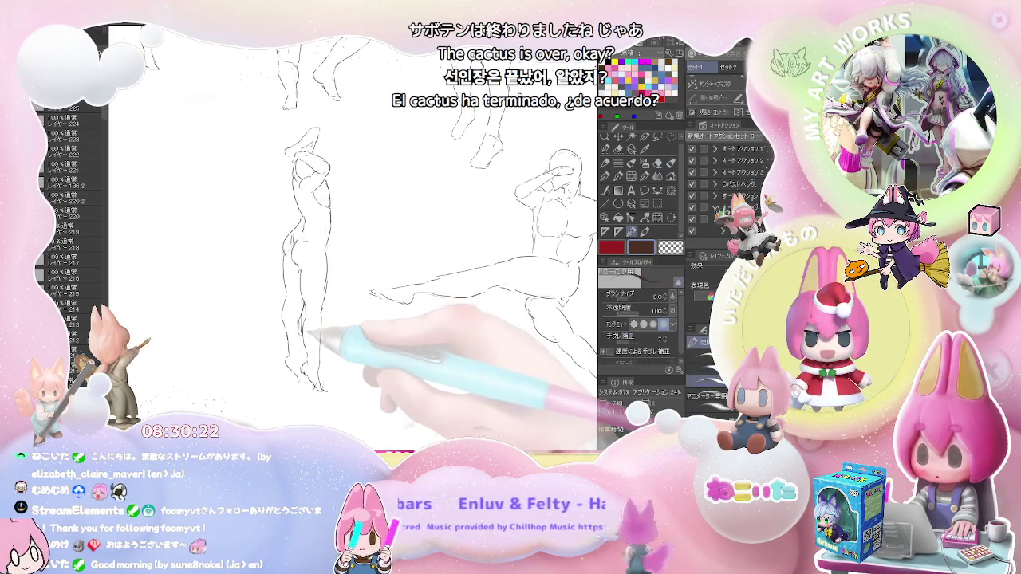
pyautogui.press('e')
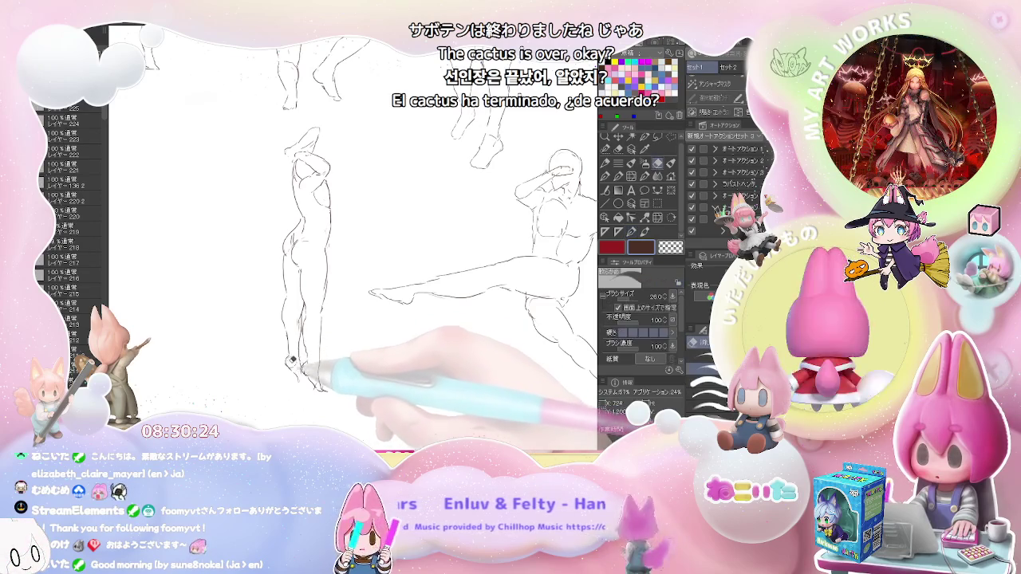
pyautogui.press('p')
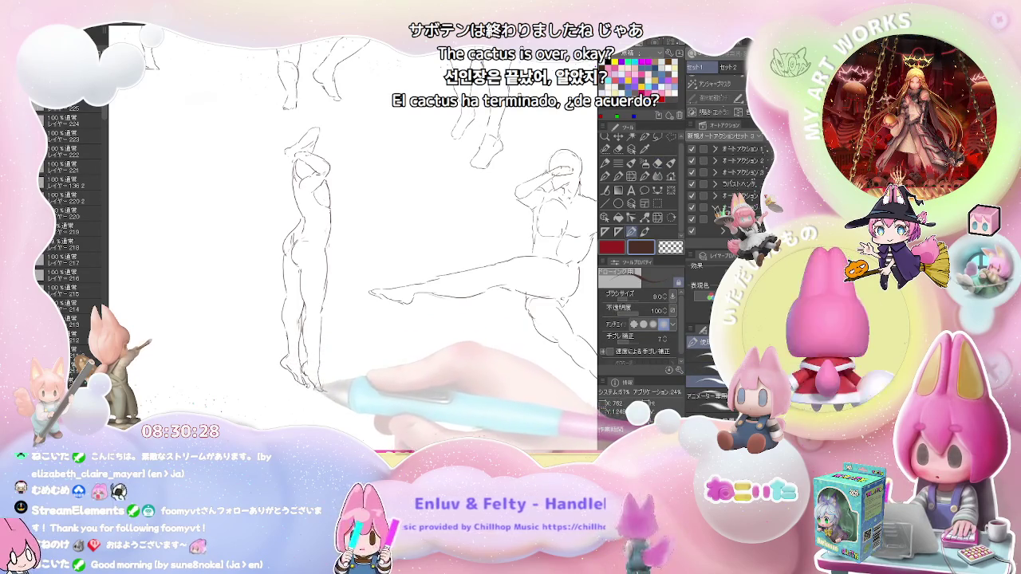
pyautogui.hotkey('ctrl', '-')
# Move to an empty area and sketch a new figure's neck and upper torso line, erasing stray strokes.
pyautogui.moveTo(497, 311)
pyautogui.mouseDown()
pyautogui.moveTo(402, 263)
pyautogui.moveTo(295, 185)
pyautogui.mouseUp()
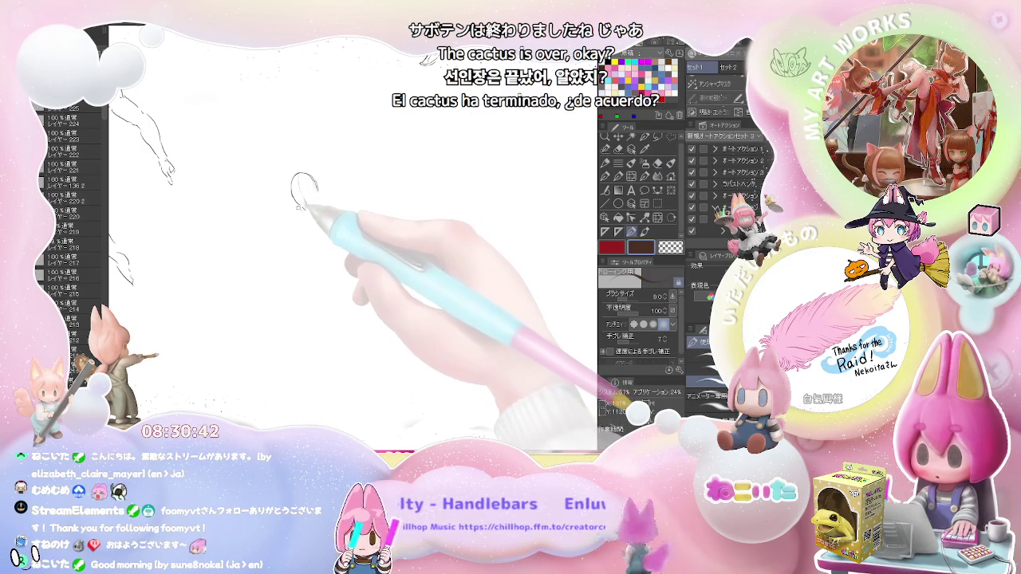
pyautogui.moveTo(285, 213); pyautogui.dragTo(285, 230)
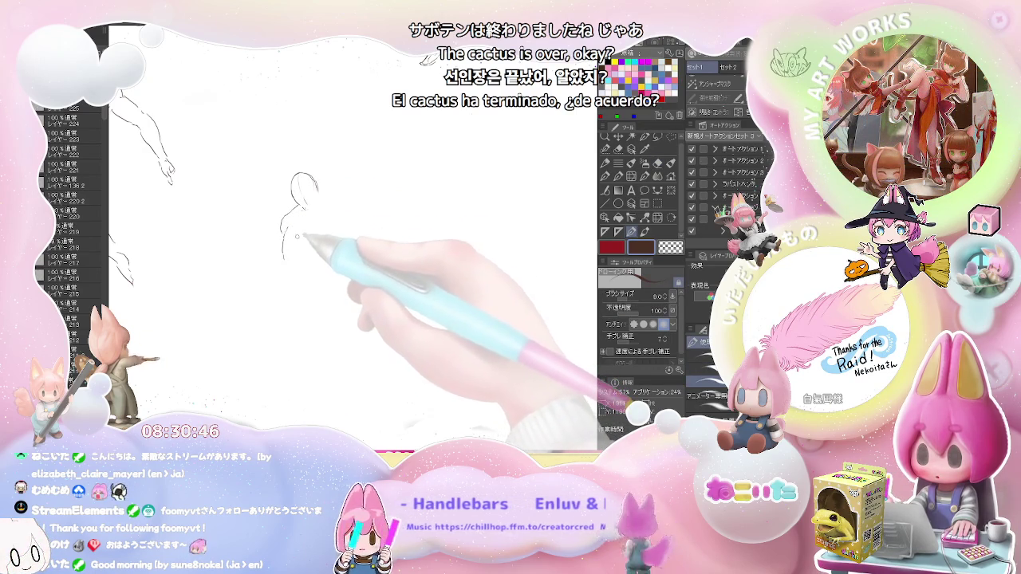
pyautogui.moveTo(293, 236); pyautogui.dragTo(294, 263)
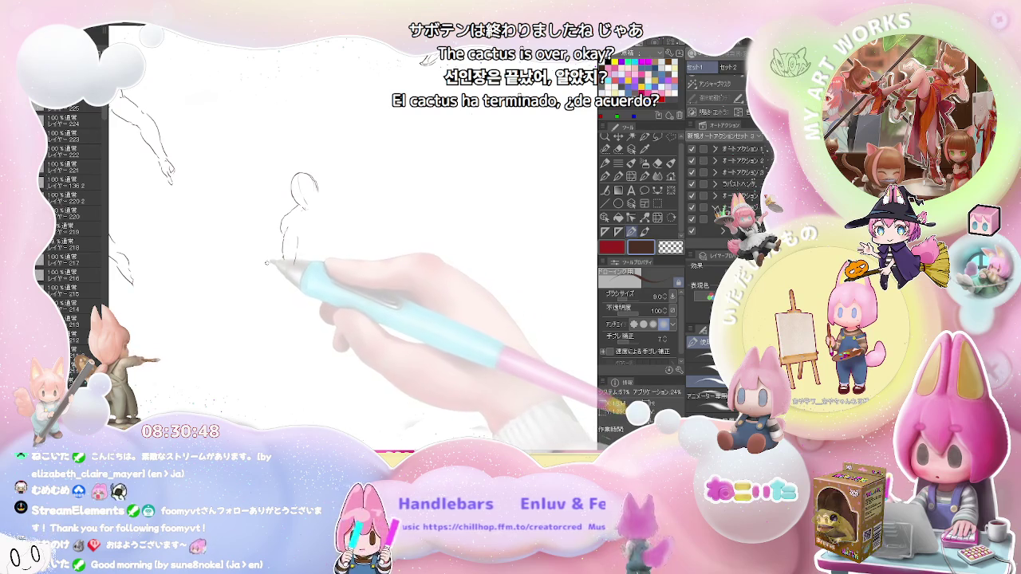
pyautogui.press('e')
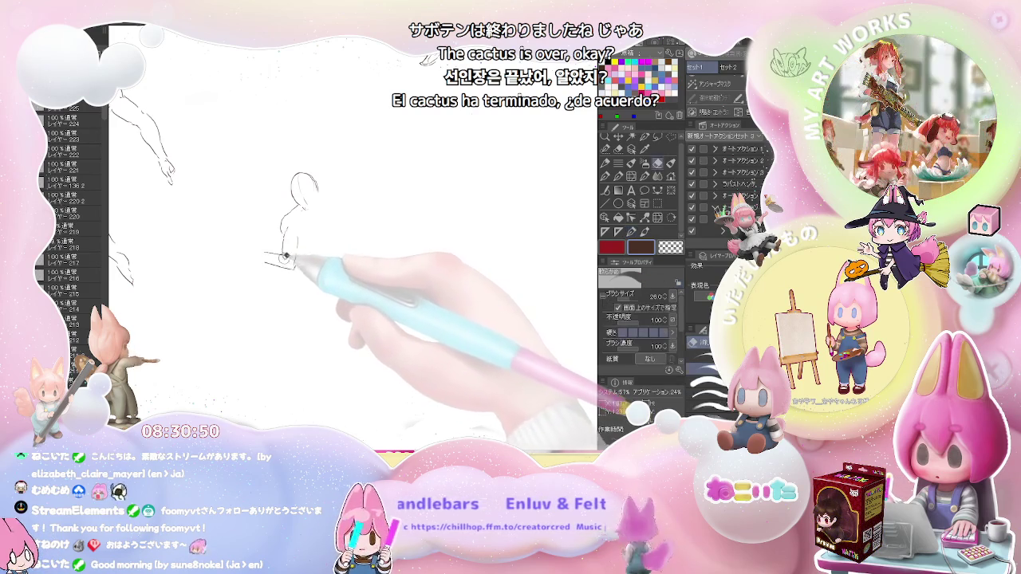
pyautogui.press('p')
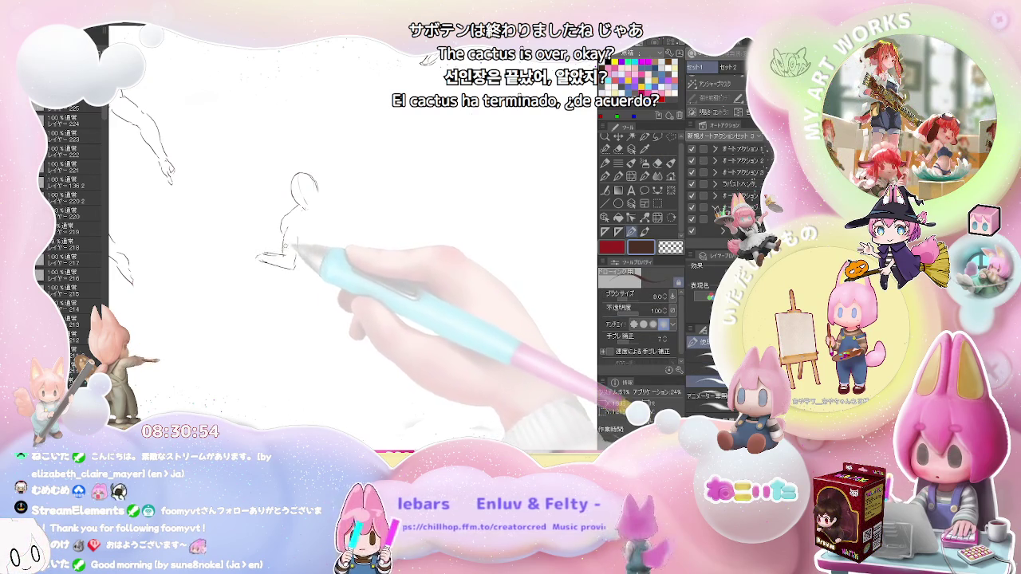
pyautogui.press('e')
pyautogui.press('p')
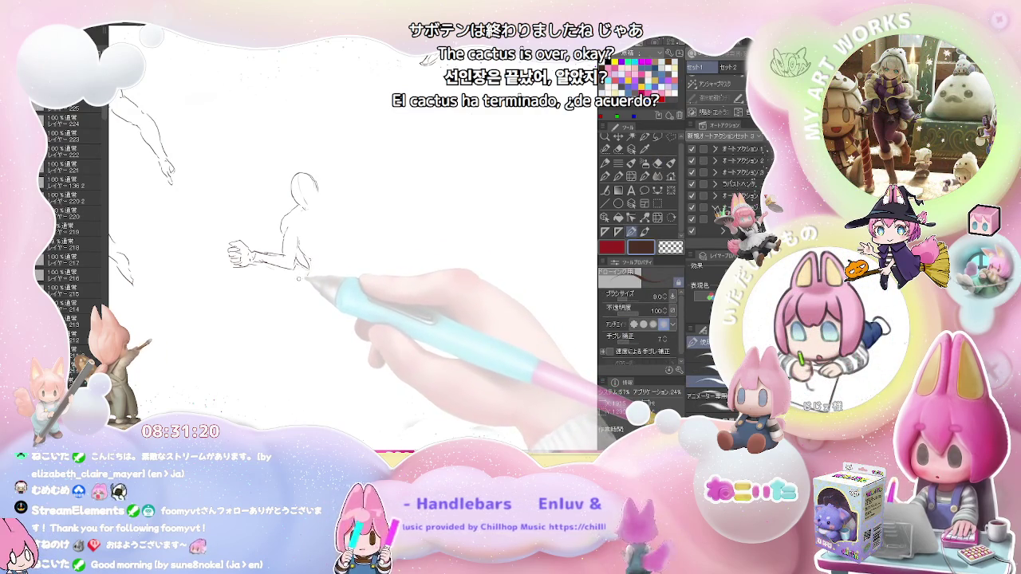
# Draw the torso down to the hips, the right side up to the chest, and a right-shoulder mark.
pyautogui.moveTo(293, 275)
pyautogui.mouseDown()
pyautogui.moveTo(296, 316)
pyautogui.moveTo(320, 316)
pyautogui.mouseUp()
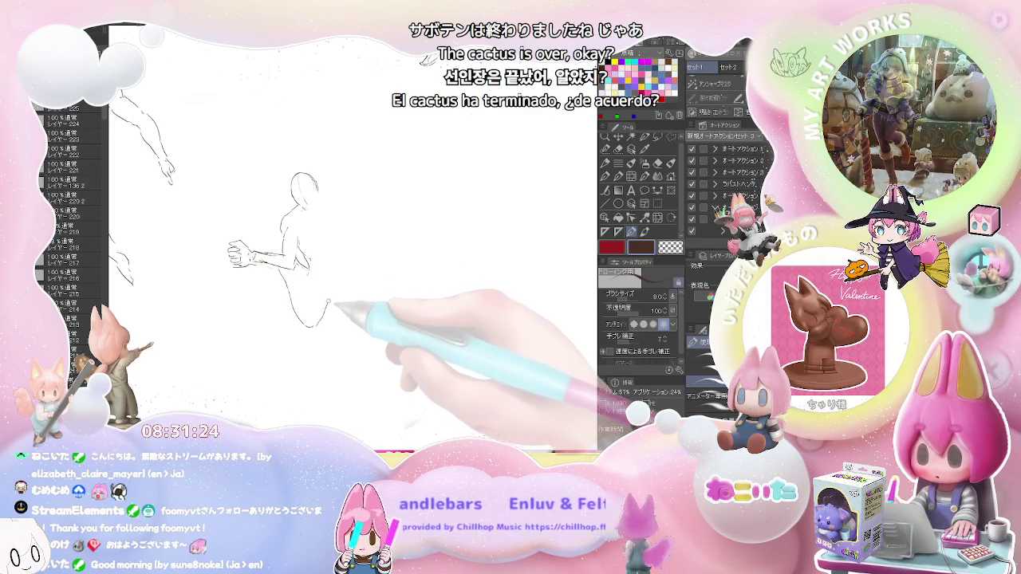
pyautogui.press('e')
pyautogui.press('p')
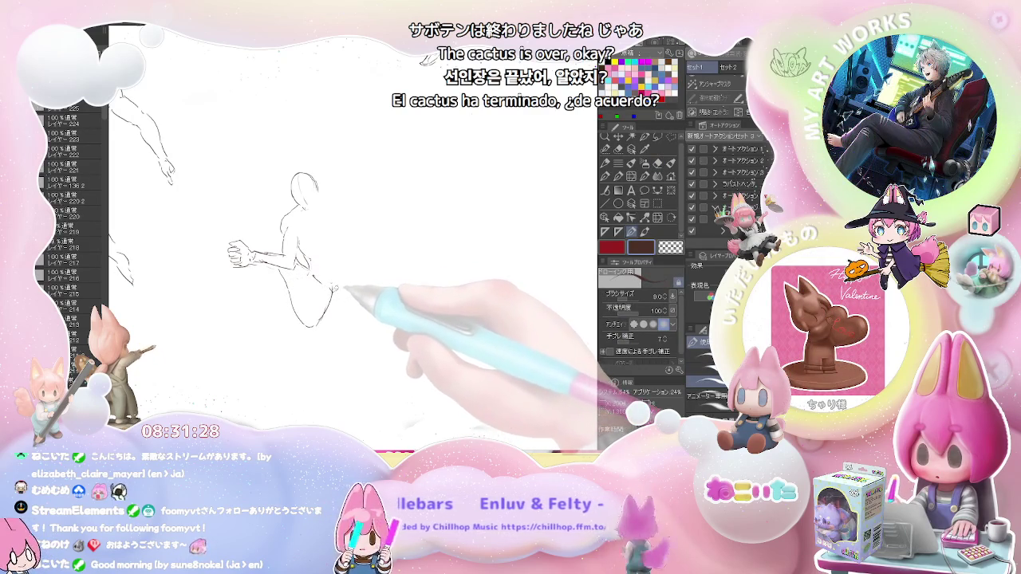
pyautogui.moveTo(351, 268); pyautogui.dragTo(334, 323)
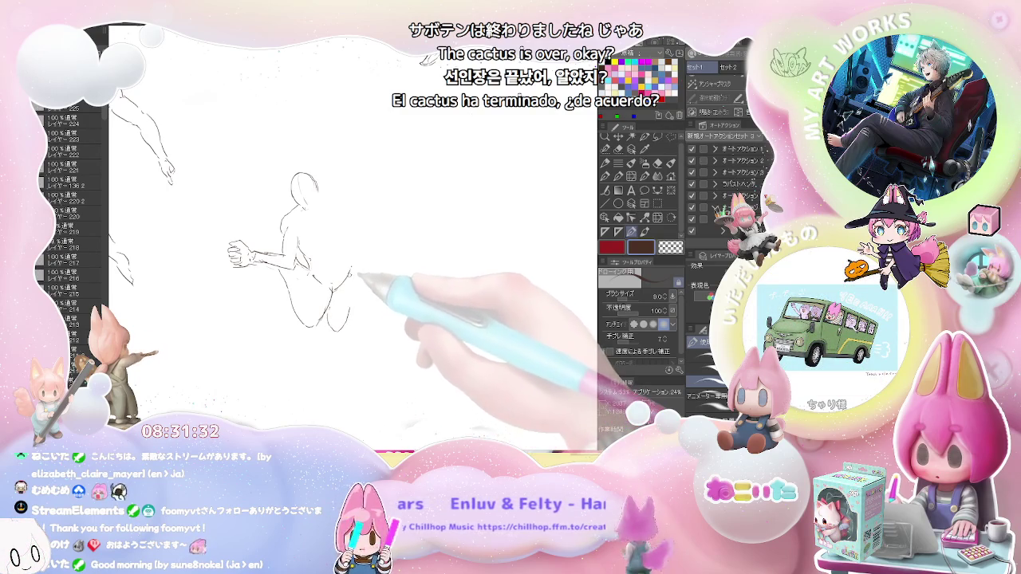
pyautogui.moveTo(350, 271); pyautogui.dragTo(352, 255)
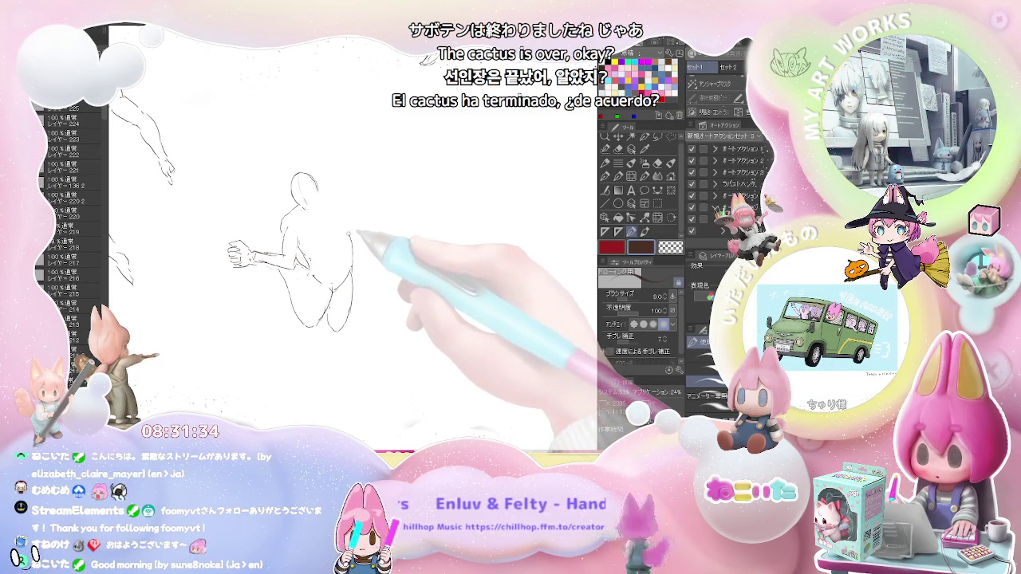
pyautogui.moveTo(342, 217)
pyautogui.mouseDown()
pyautogui.moveTo(337, 206)
pyautogui.moveTo(303, 222)
pyautogui.mouseUp()
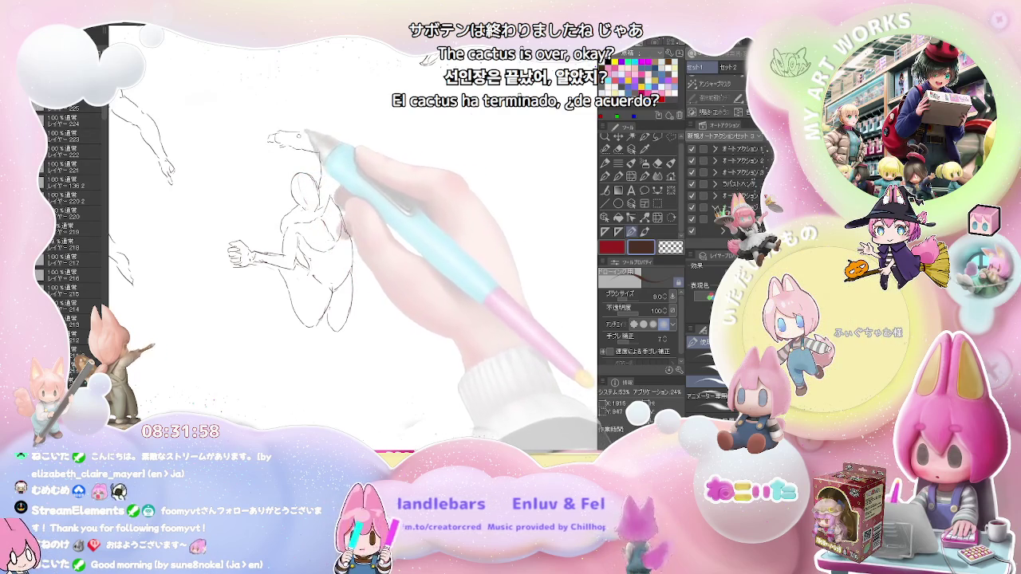
# Draw the raised arm above the head, then zoom out and pan to the leaping and reclining figures.
pyautogui.moveTo(292, 136)
pyautogui.mouseDown()
pyautogui.moveTo(339, 140)
pyautogui.moveTo(348, 199)
pyautogui.mouseUp()
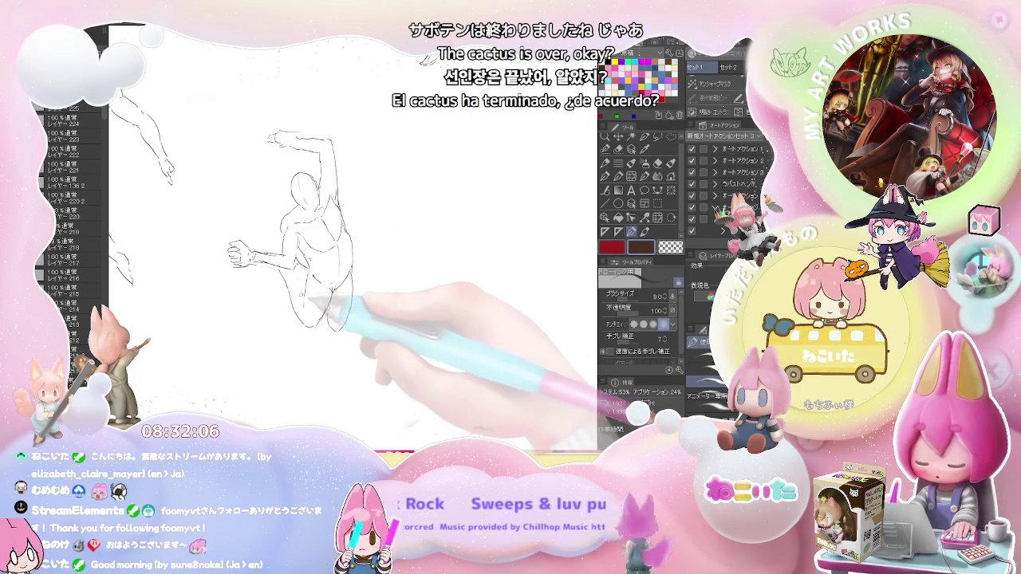
pyautogui.hotkey('ctrl', '-')
pyautogui.moveTo(351, 259); pyautogui.dragTo(396, 236)
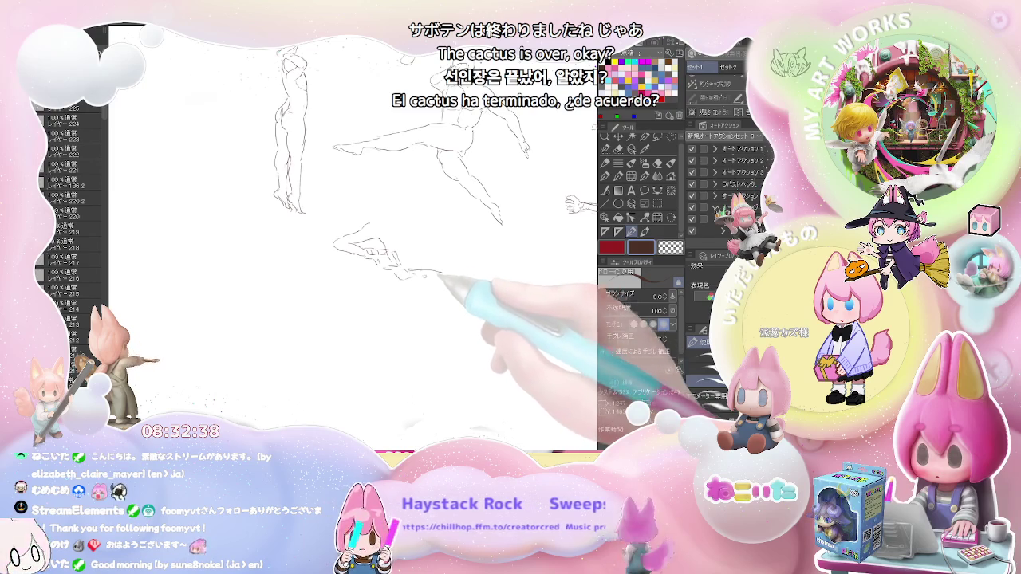
# Extend the reclining figure's arm to the right and draw a new figure's head and neck.
pyautogui.moveTo(424, 273); pyautogui.dragTo(449, 281)
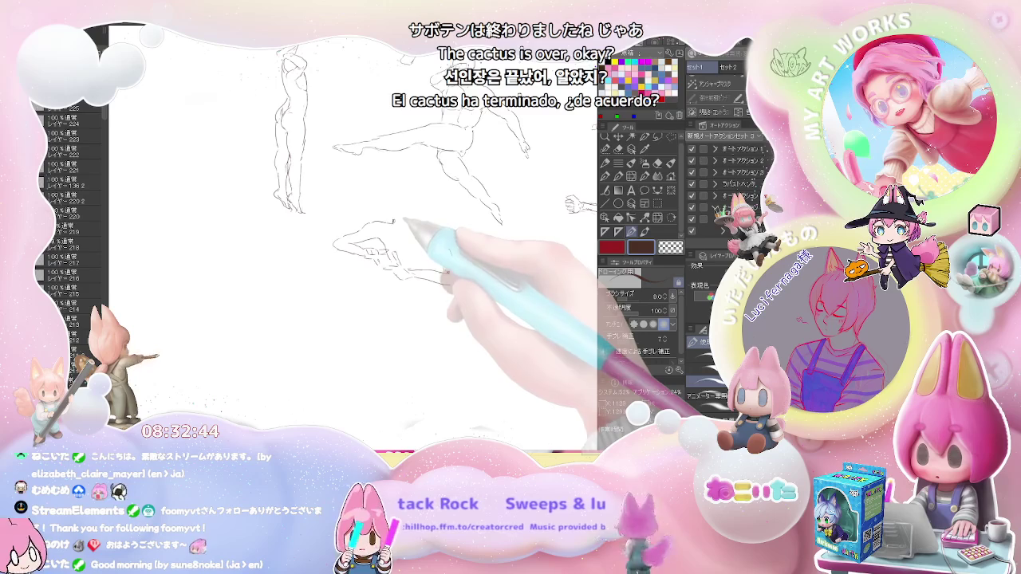
pyautogui.moveTo(392, 209); pyautogui.dragTo(411, 223)
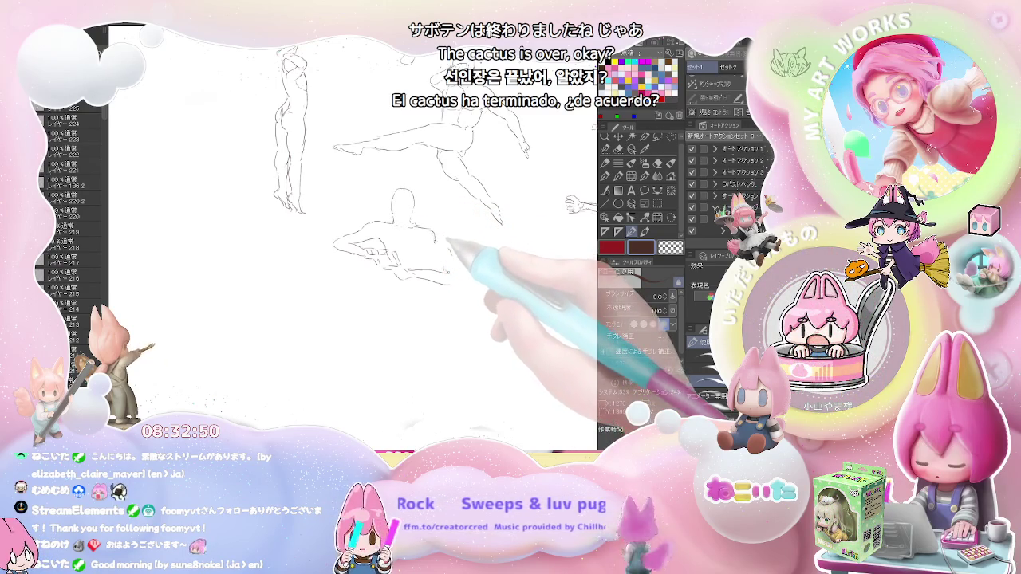
pyautogui.press('e')
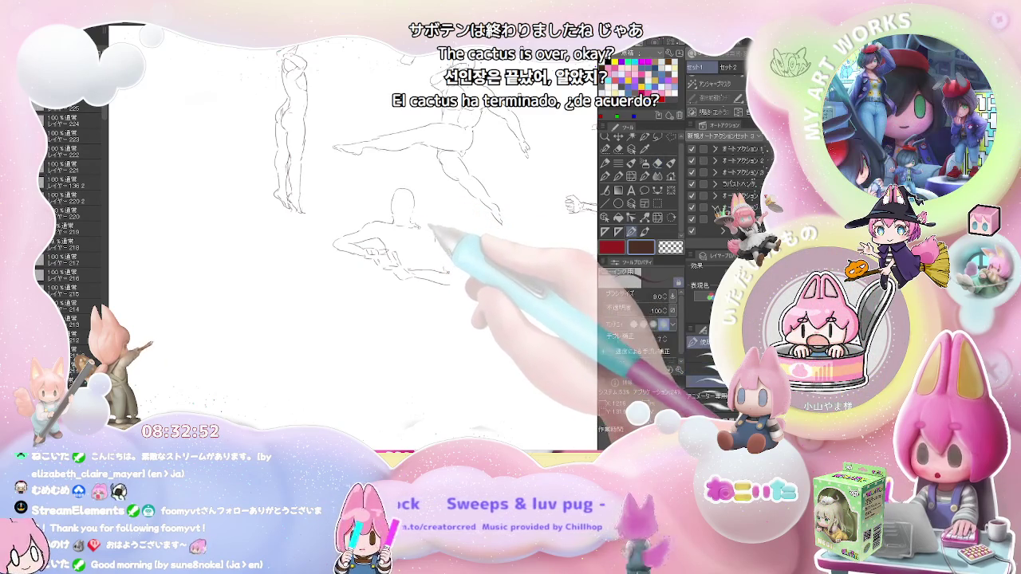
pyautogui.press('p')
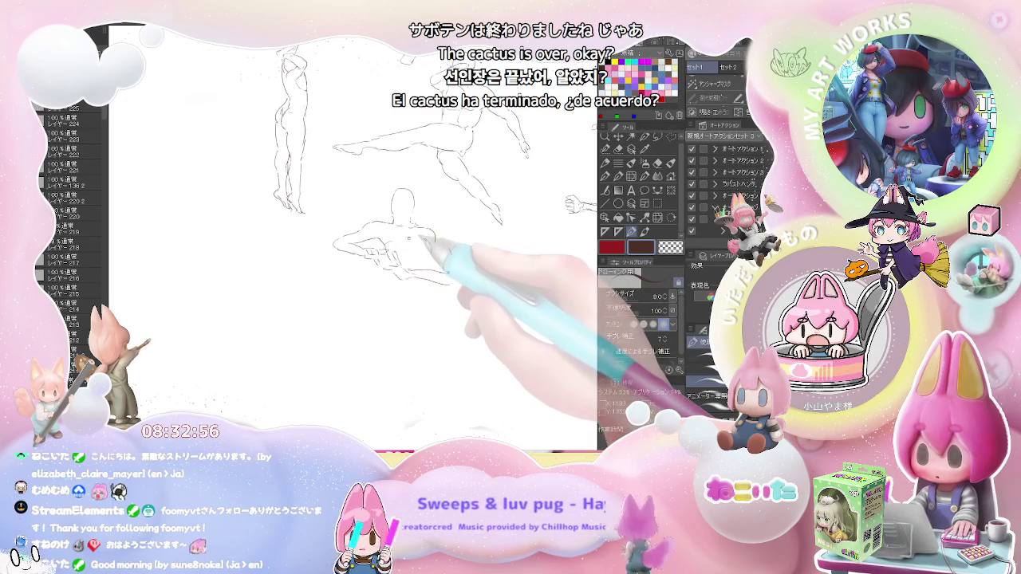
# Sketch the new figure's torso, a long leg line to the feet and a right-hip mark, erasing fixes.
pyautogui.moveTo(408, 237)
pyautogui.mouseDown()
pyautogui.moveTo(394, 327)
pyautogui.moveTo(411, 348)
pyautogui.moveTo(396, 385)
pyautogui.mouseUp()
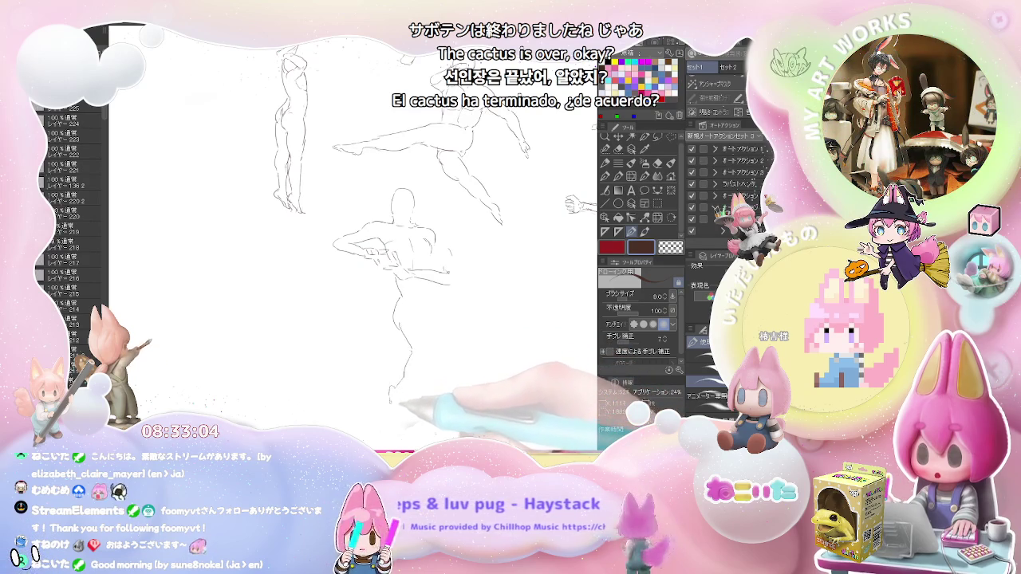
pyautogui.moveTo(391, 386); pyautogui.dragTo(389, 415)
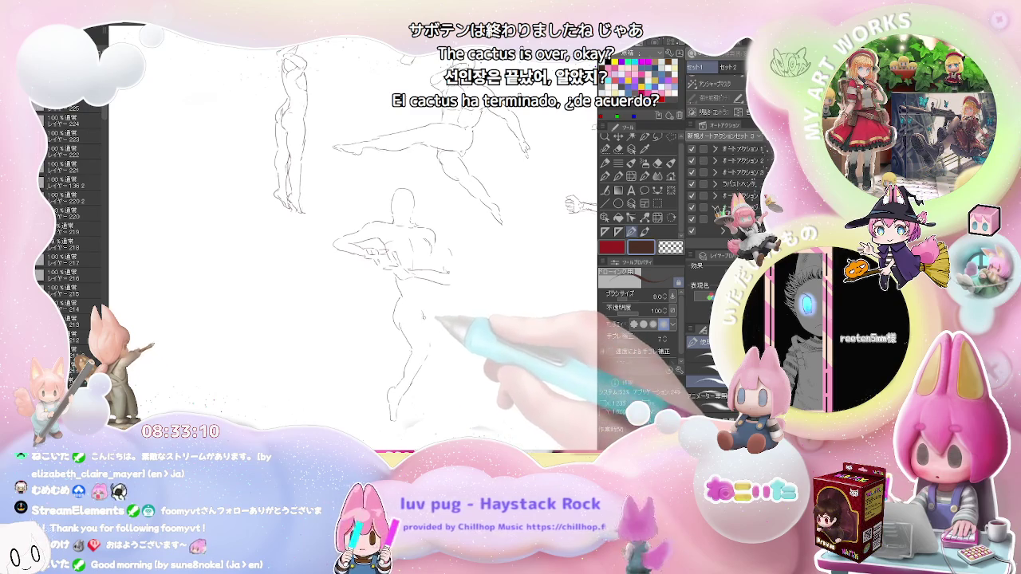
pyautogui.moveTo(427, 329); pyautogui.dragTo(429, 338)
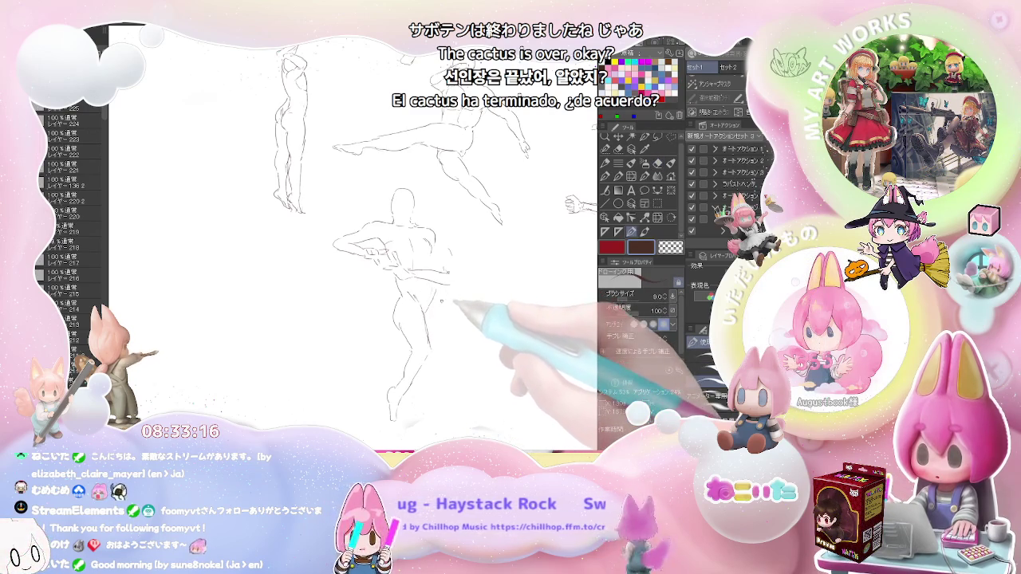
pyautogui.press('e')
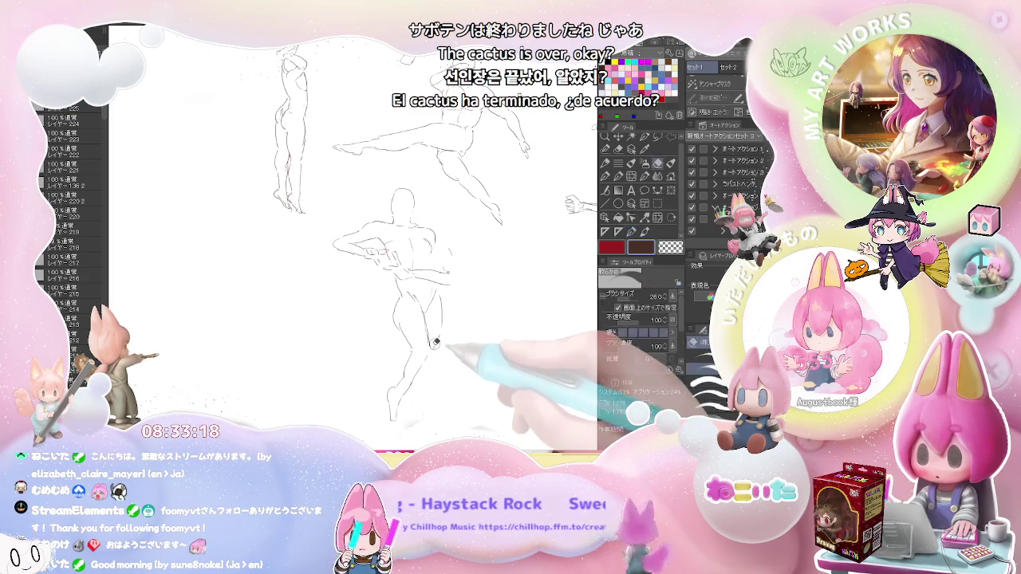
pyautogui.press('p')
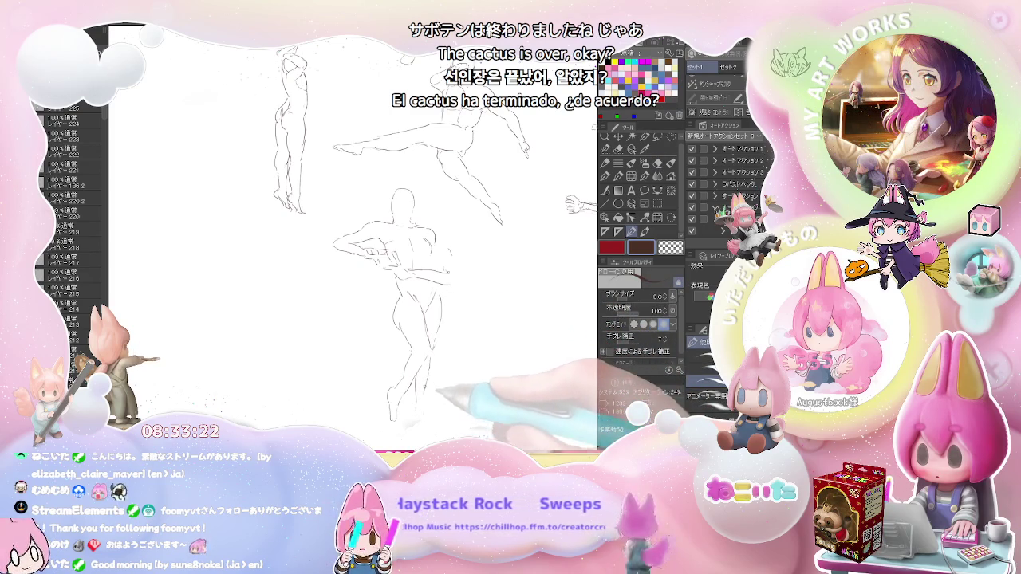
pyautogui.press('e')
pyautogui.press('p')
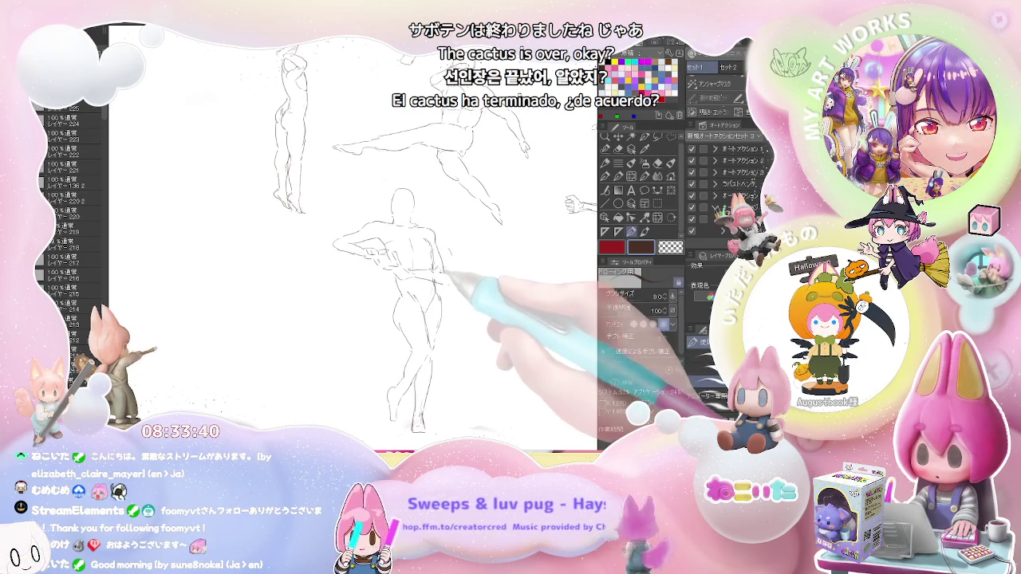
pyautogui.scroll(-2, 459, 252)
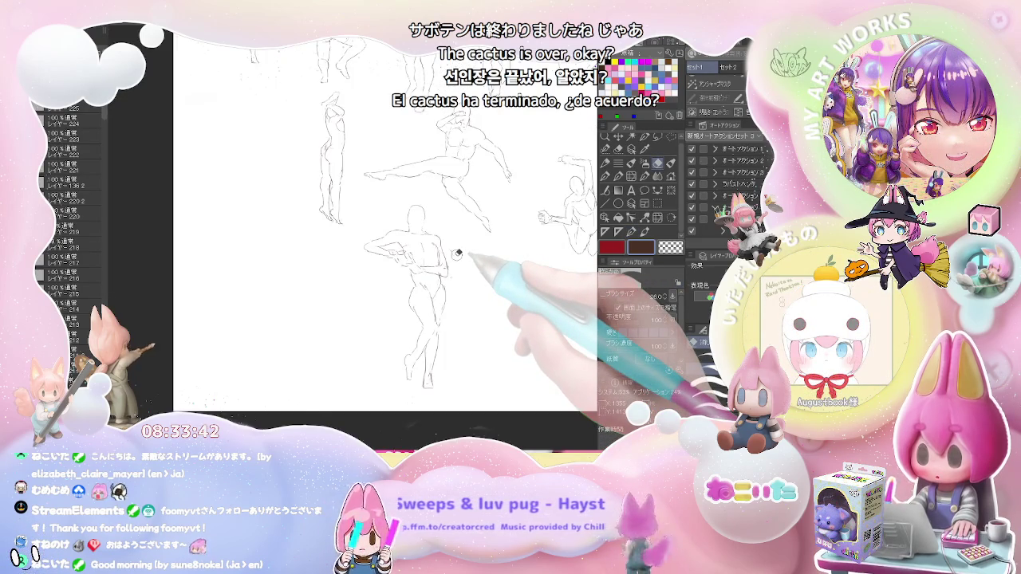
# Use Delete and Ctrl+Z to reveal the nine-pose crouching grid with the anatomy figure, then select a layer.
pyautogui.scroll(-1, 458, 252)
pyautogui.scroll(-1, 458, 252)
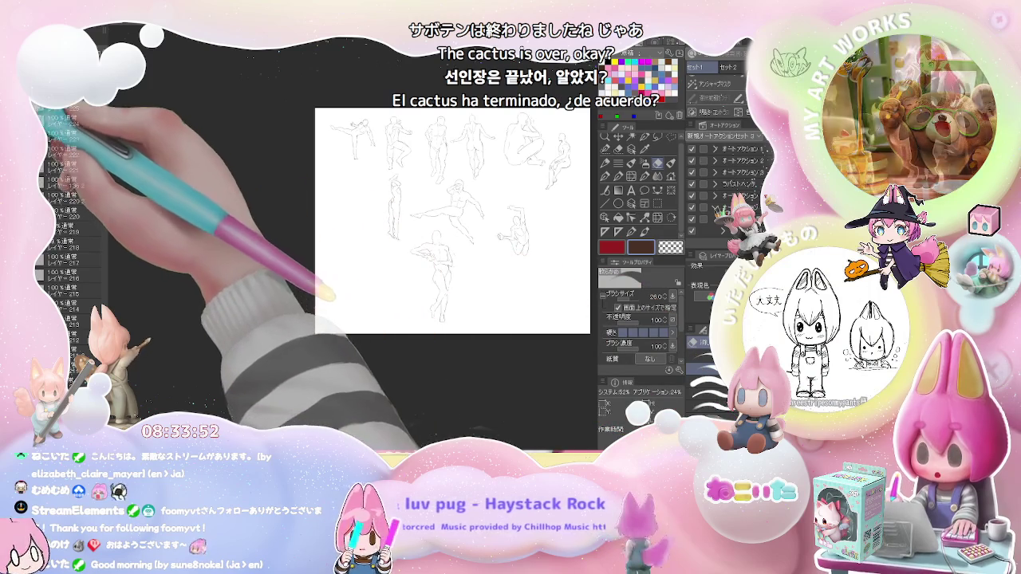
pyautogui.press('Delete')
pyautogui.hotkey('ctrl', 'z')
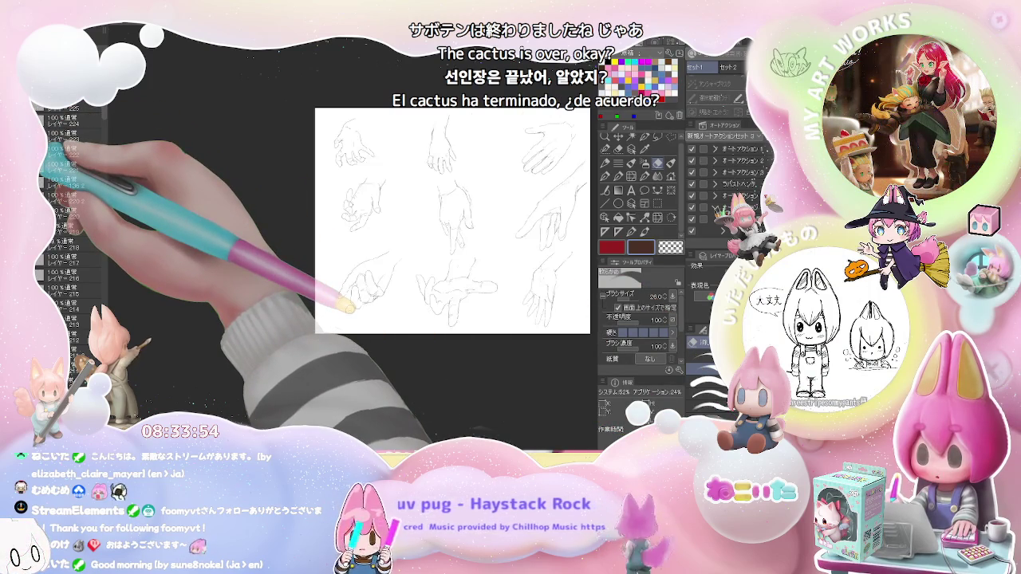
pyautogui.press('Delete')
pyautogui.hotkey('ctrl', 'z')
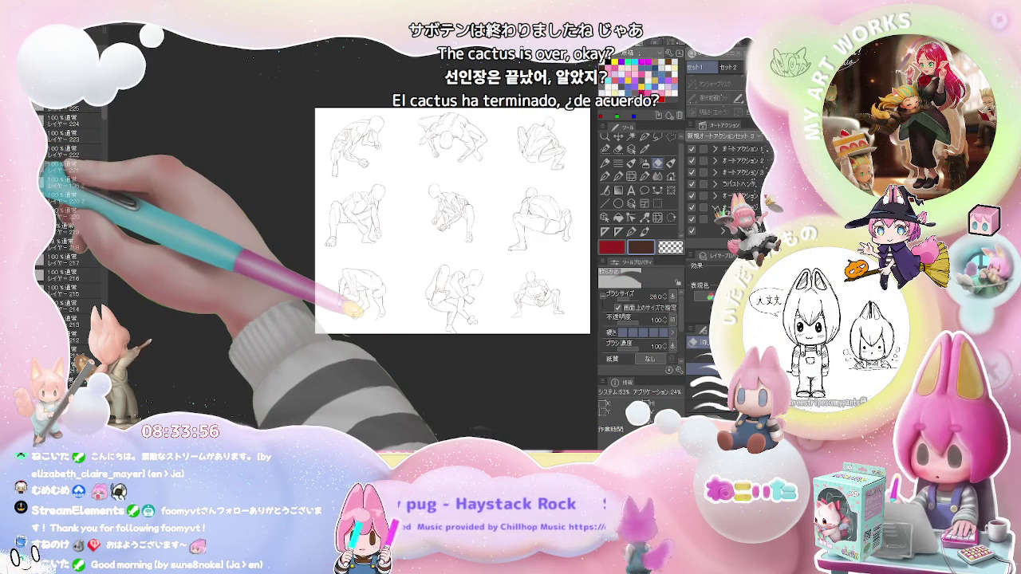
pyautogui.hotkey('ctrl', 'z')
pyautogui.hotkey('ctrl', 'z')
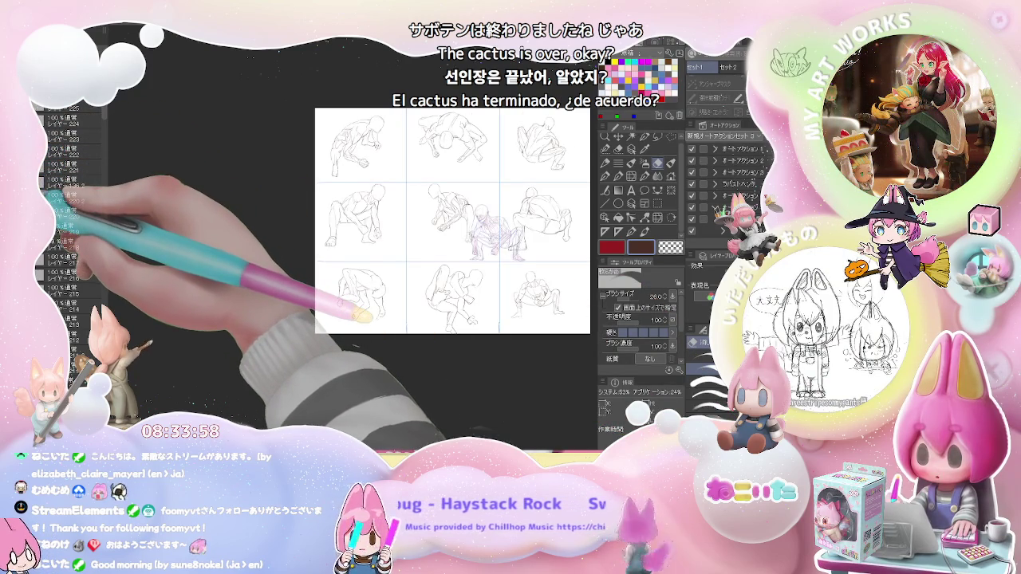
pyautogui.hotkey('ctrl', 'z')
pyautogui.hotkey('ctrl', 'z')
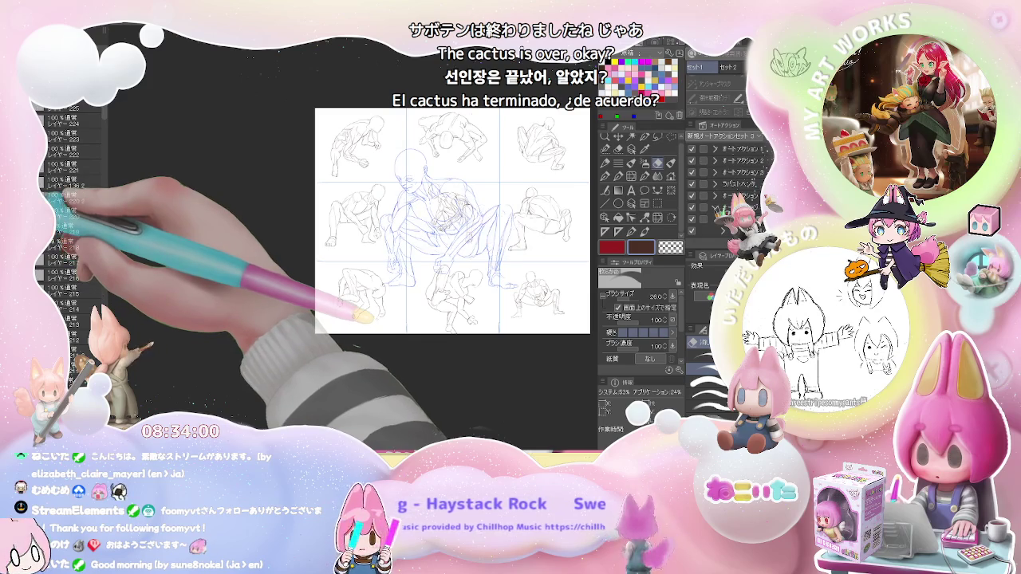
pyautogui.hotkey('ctrl', 'z')
pyautogui.hotkey('ctrl', 'z')
pyautogui.hotkey('ctrl', 'z')
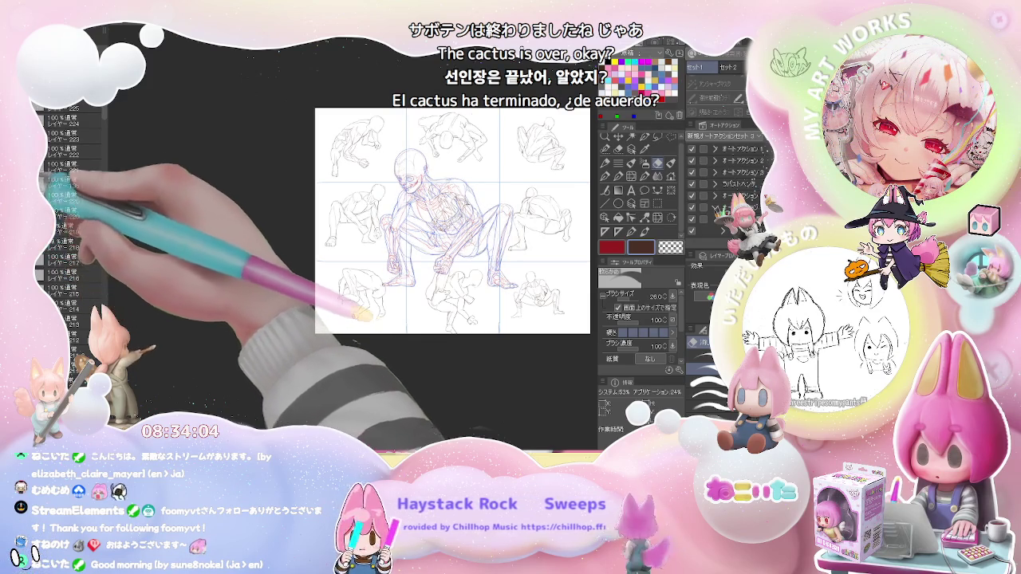
pyautogui.click(59, 169)
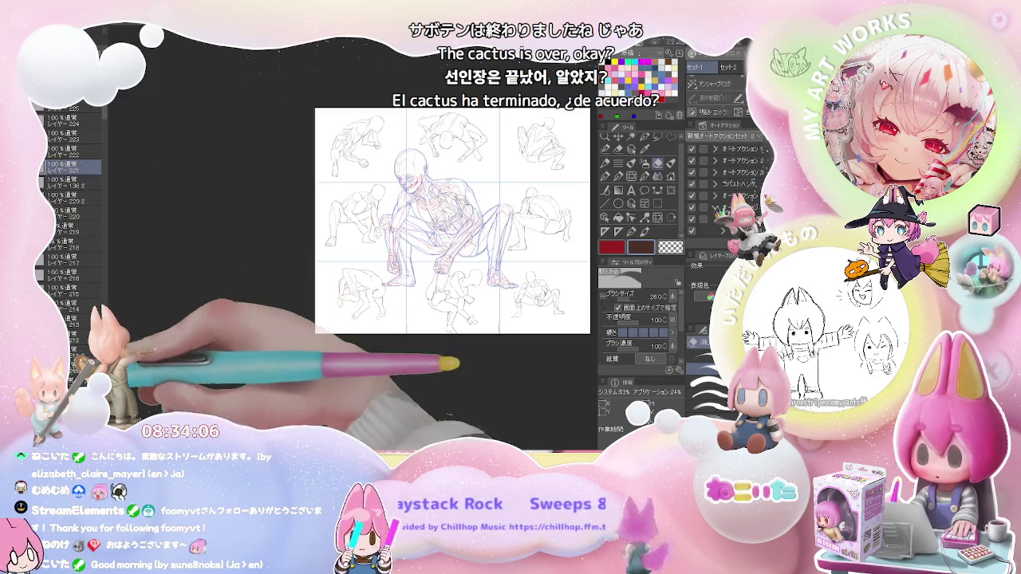
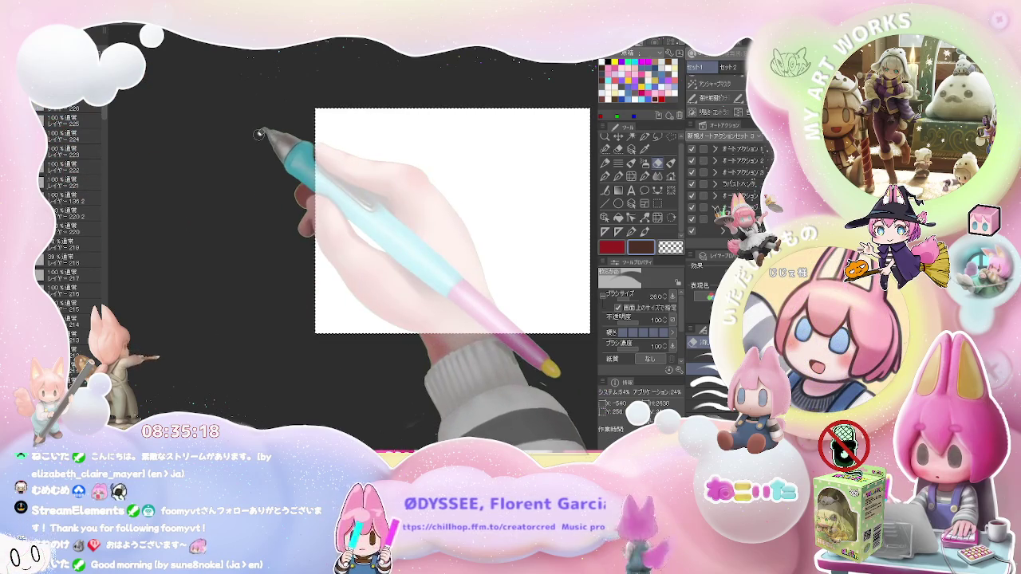
# Activate the Rectangle selection tool with M, then bring up the materials library.
pyautogui.press('m')
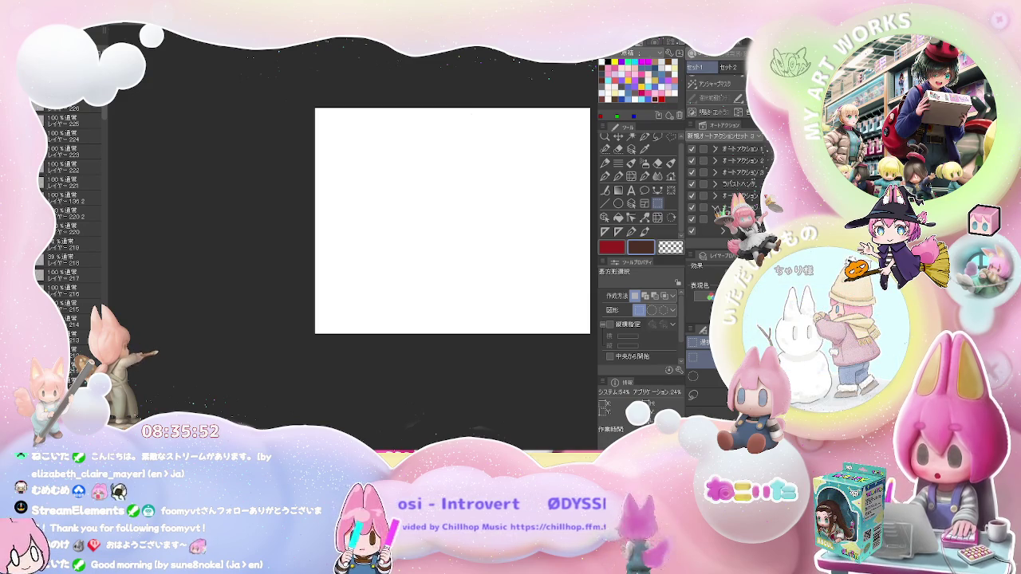
pyautogui.press('F7')
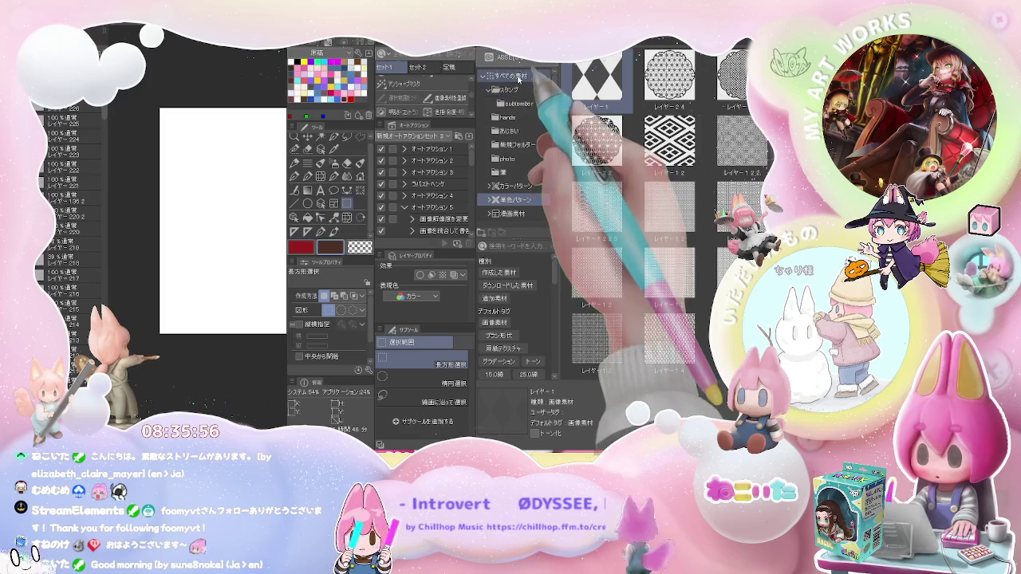
# Apply a material from All materials to lay a 3x3 panel grid, then hide the palettes.
pyautogui.click(519, 78)
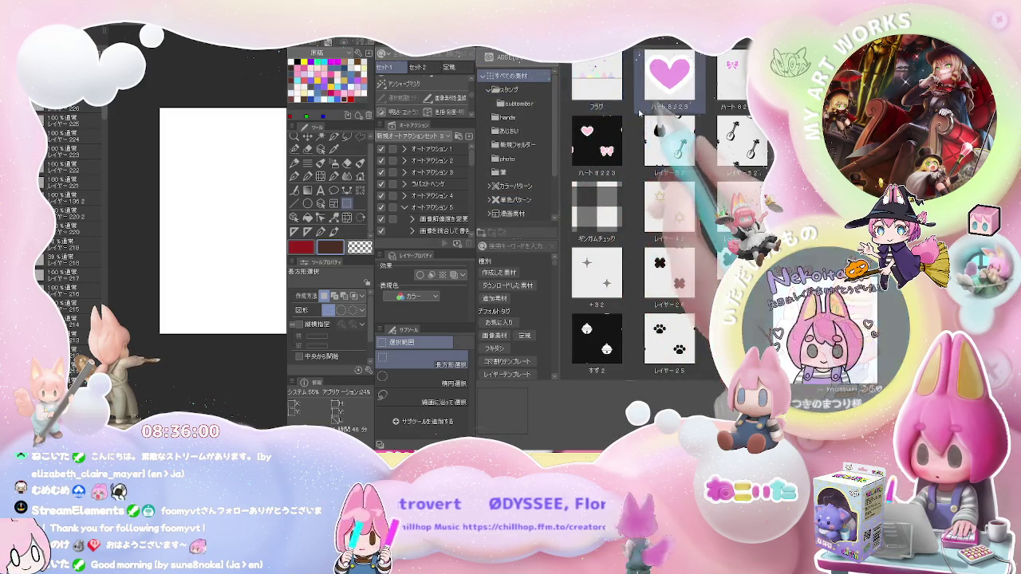
pyautogui.click(735, 206)
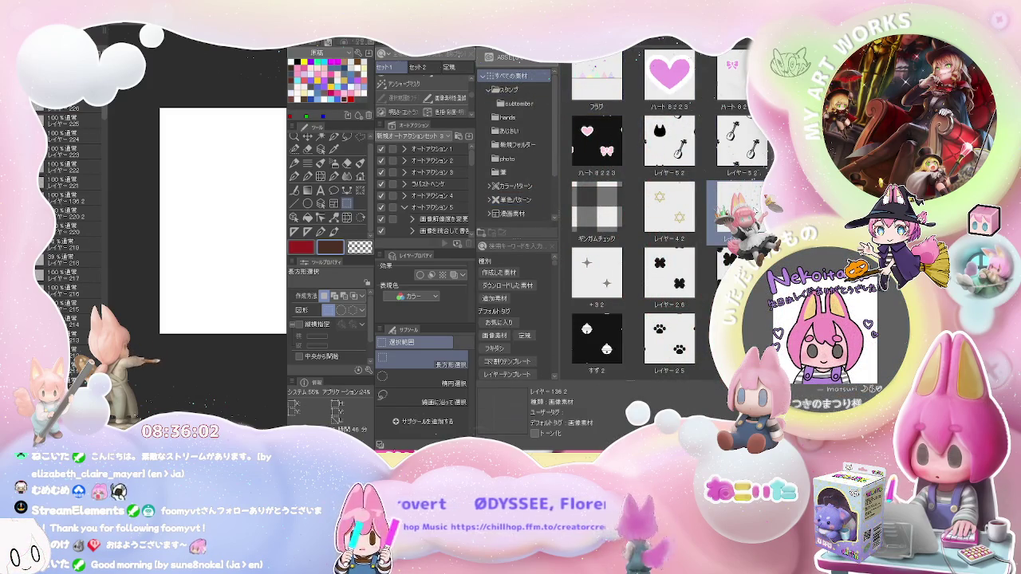
pyautogui.press('o')
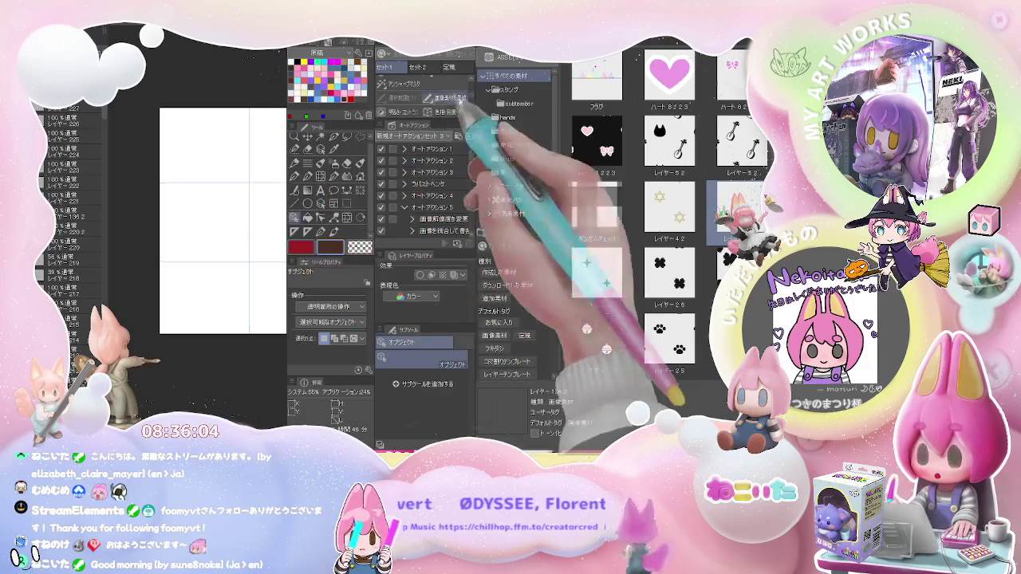
pyautogui.press('Tab')
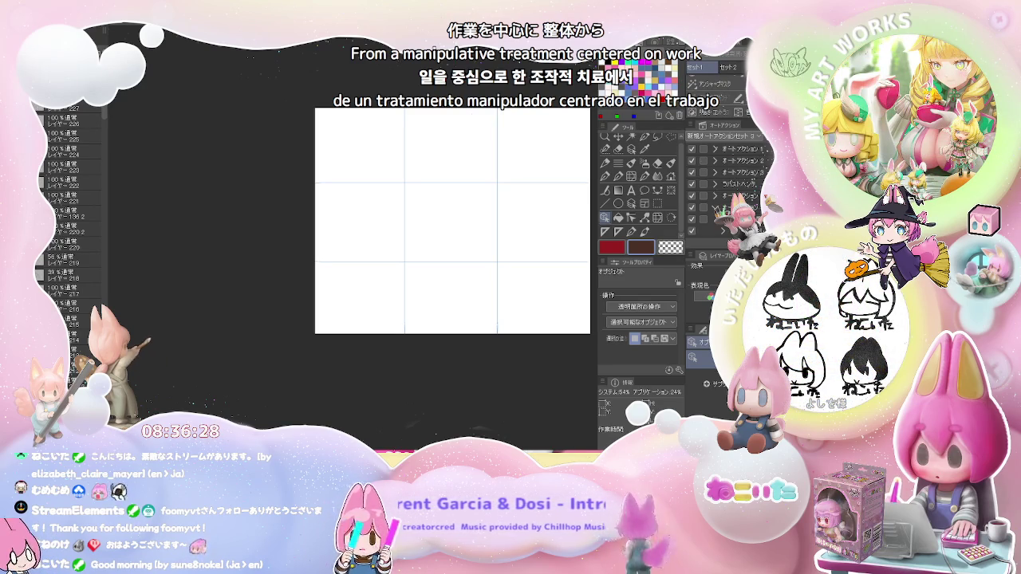
pyautogui.scroll(3, 374, 184)
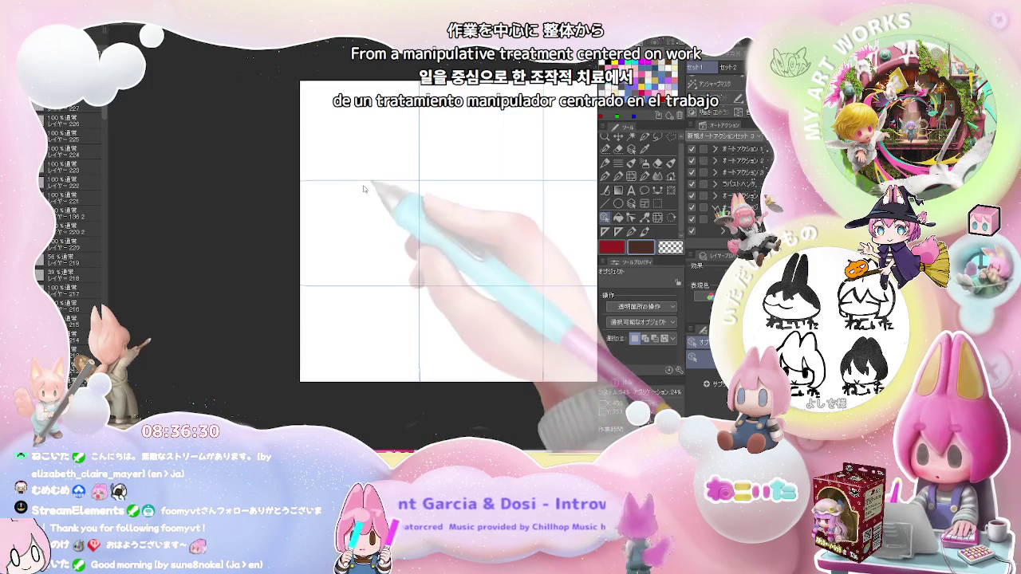
# Zoom into the top-left panel and pencil an open hand with fingers and a wrist line.
pyautogui.scroll(3, 374, 183)
pyautogui.press('p')
pyautogui.moveTo(374, 184); pyautogui.dragTo(318, 259)
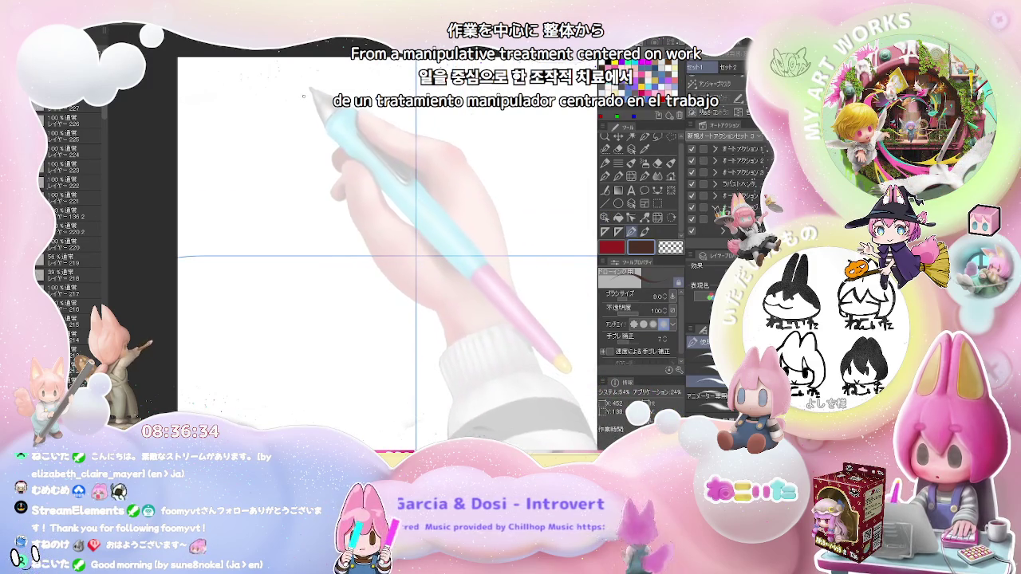
pyautogui.moveTo(274, 100)
pyautogui.mouseDown()
pyautogui.moveTo(288, 117)
pyautogui.moveTo(265, 143)
pyautogui.mouseUp()
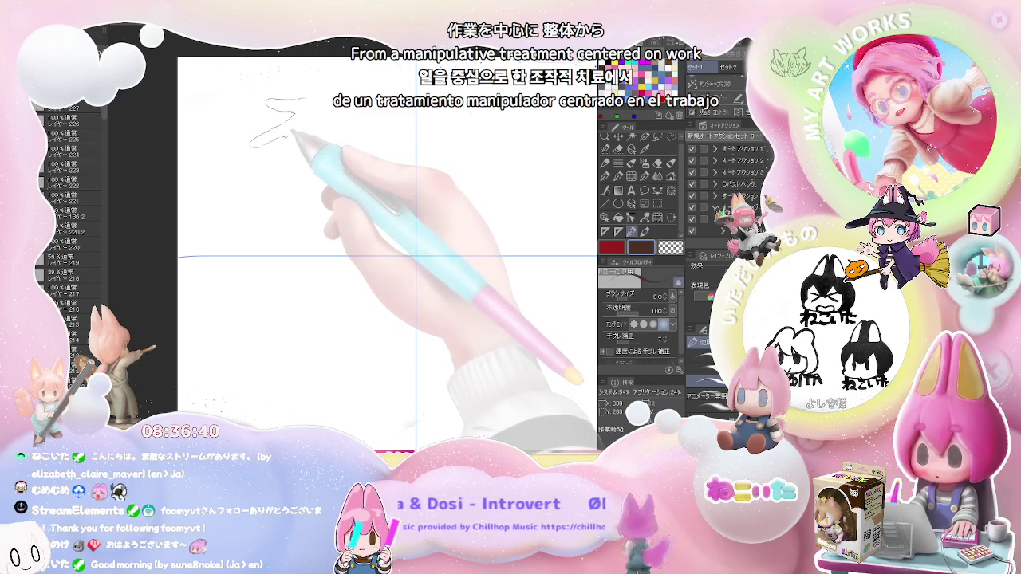
pyautogui.moveTo(268, 142)
pyautogui.mouseDown()
pyautogui.moveTo(286, 156)
pyautogui.moveTo(297, 148)
pyautogui.mouseUp()
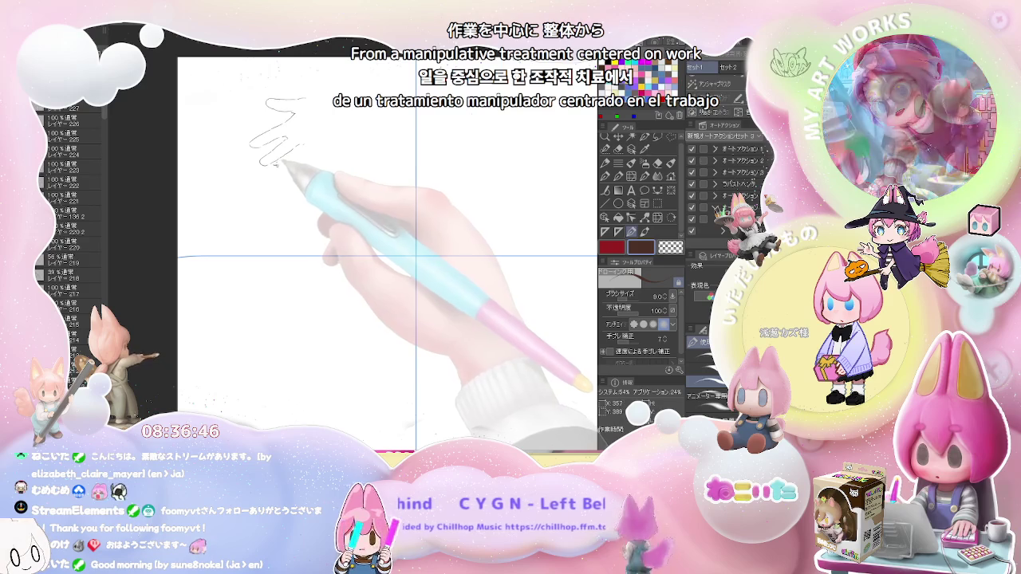
pyautogui.moveTo(287, 159); pyautogui.dragTo(306, 153)
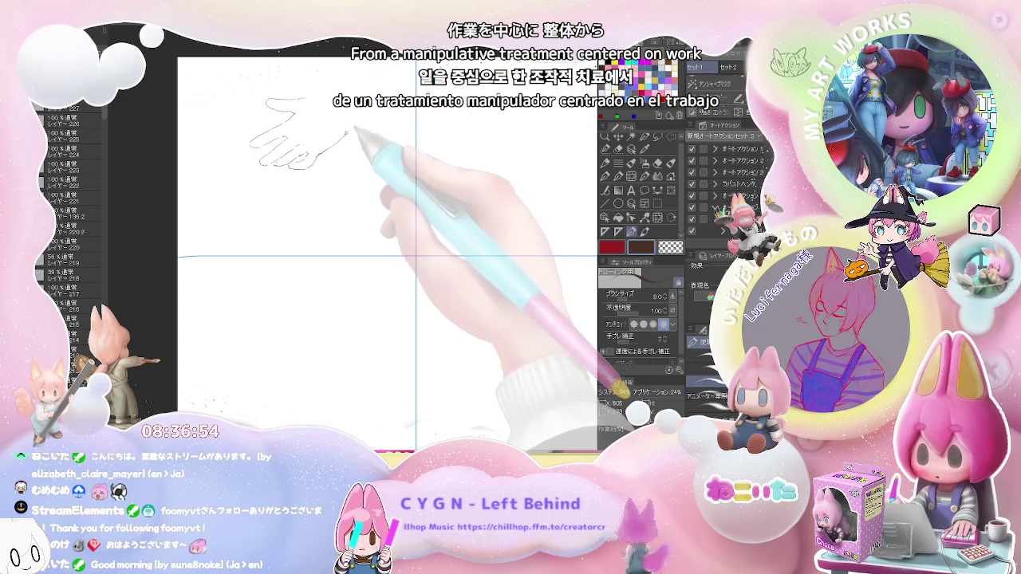
pyautogui.moveTo(335, 145)
pyautogui.mouseDown()
pyautogui.moveTo(356, 125)
pyautogui.moveTo(351, 112)
pyautogui.mouseUp()
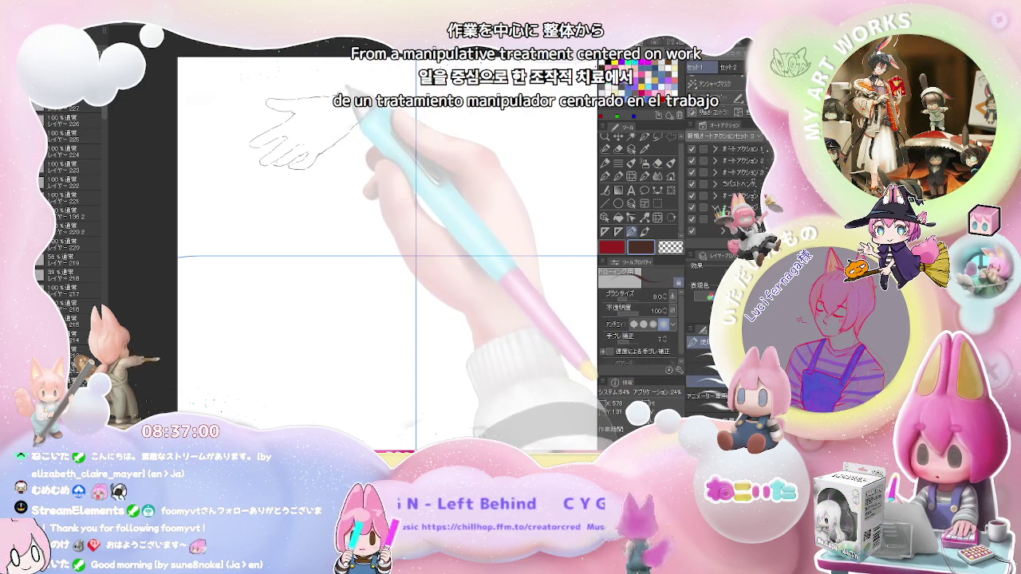
pyautogui.moveTo(355, 120); pyautogui.dragTo(391, 74)
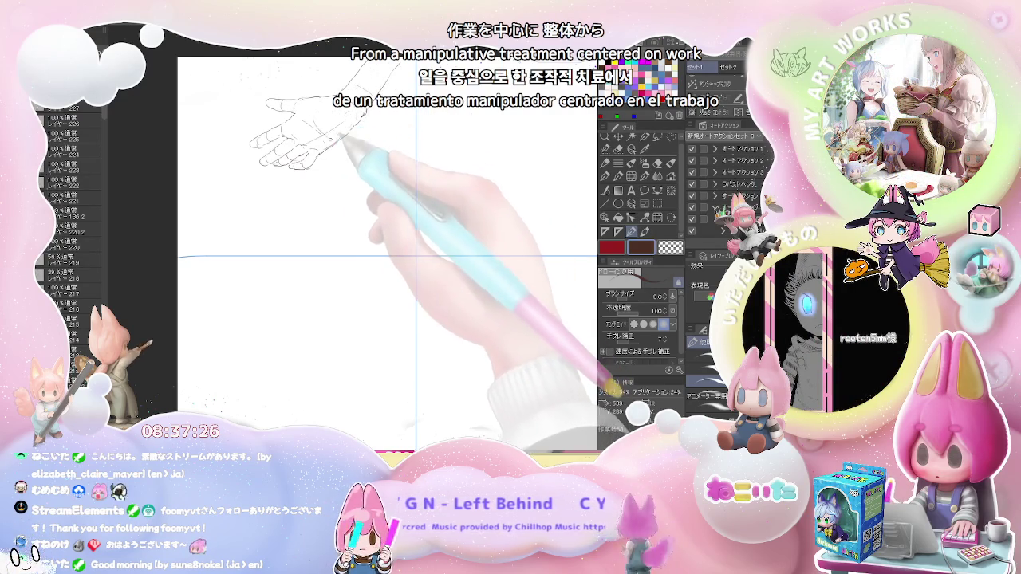
pyautogui.moveTo(414, 224)
pyautogui.mouseDown()
pyautogui.moveTo(270, 224)
pyautogui.moveTo(211, 239)
pyautogui.mouseUp()
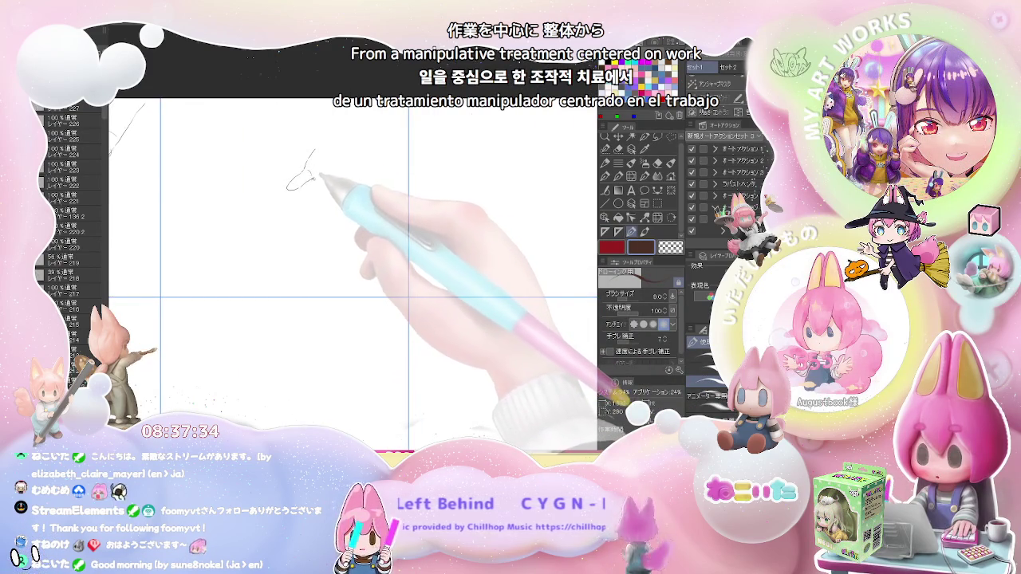
# Pencil a new hand outline with fingertips and a line beneath them.
pyautogui.moveTo(317, 177); pyautogui.dragTo(335, 137)
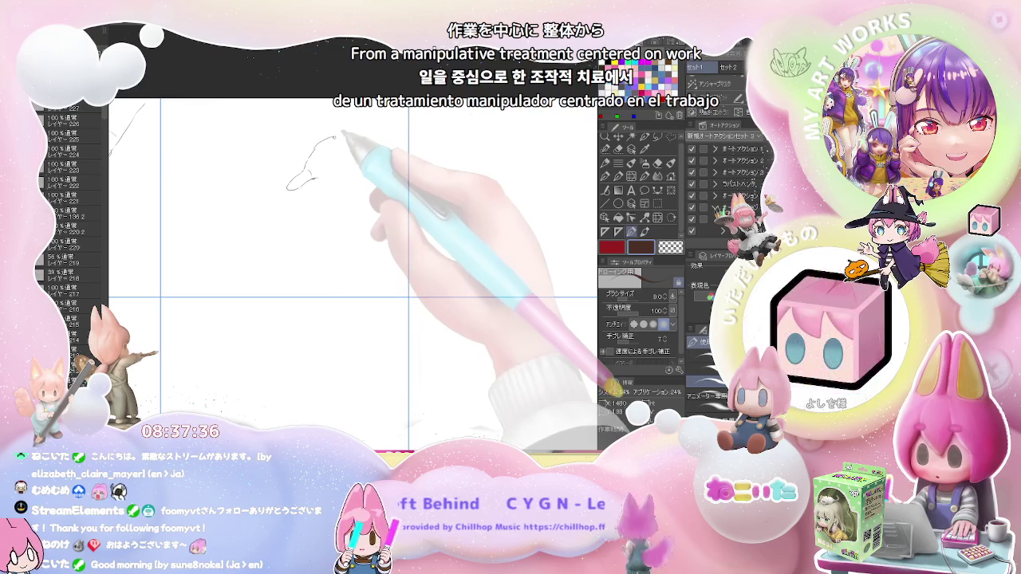
pyautogui.moveTo(351, 118); pyautogui.dragTo(315, 174)
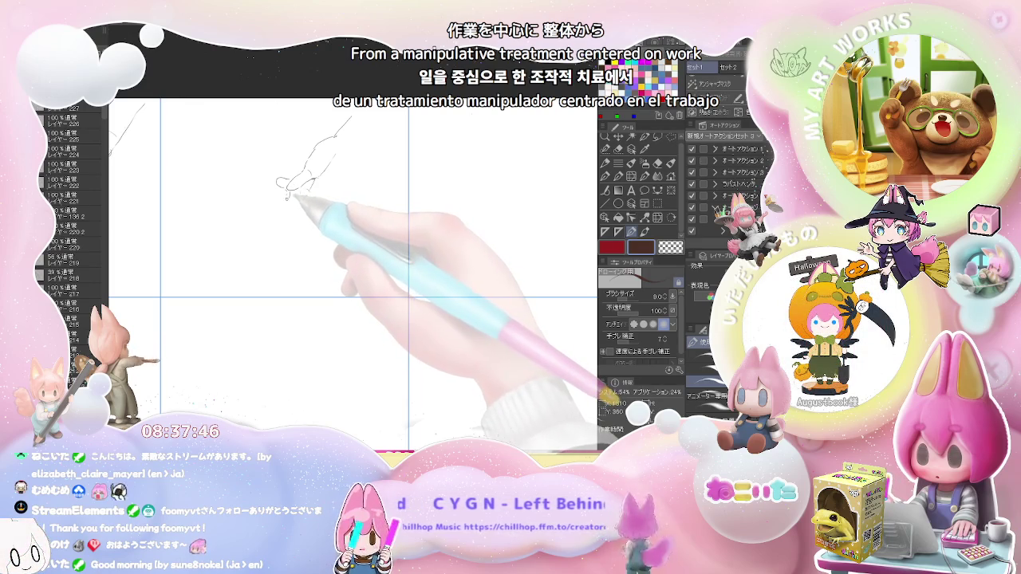
pyautogui.moveTo(288, 194); pyautogui.dragTo(262, 201)
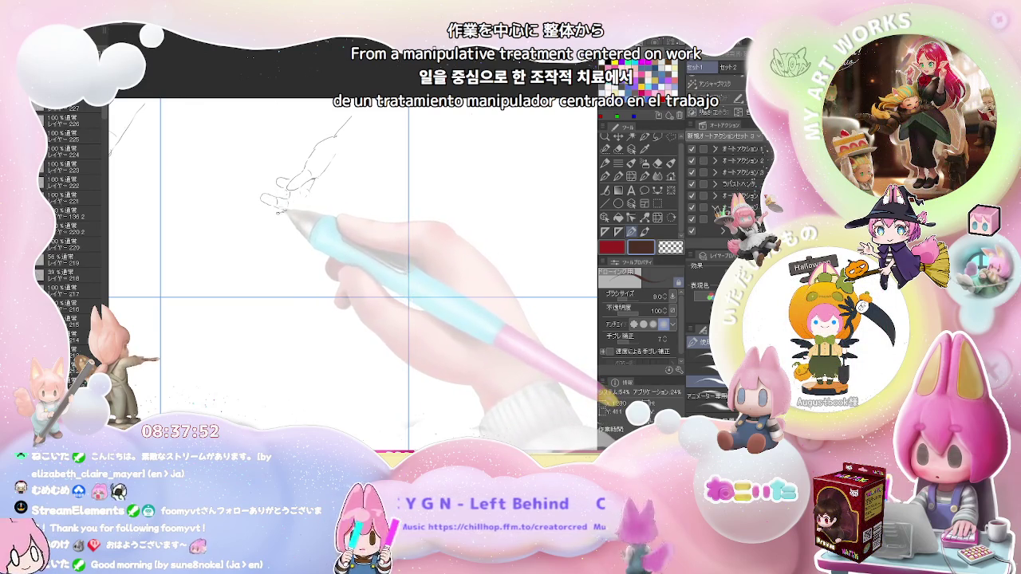
pyautogui.moveTo(276, 213); pyautogui.dragTo(256, 221)
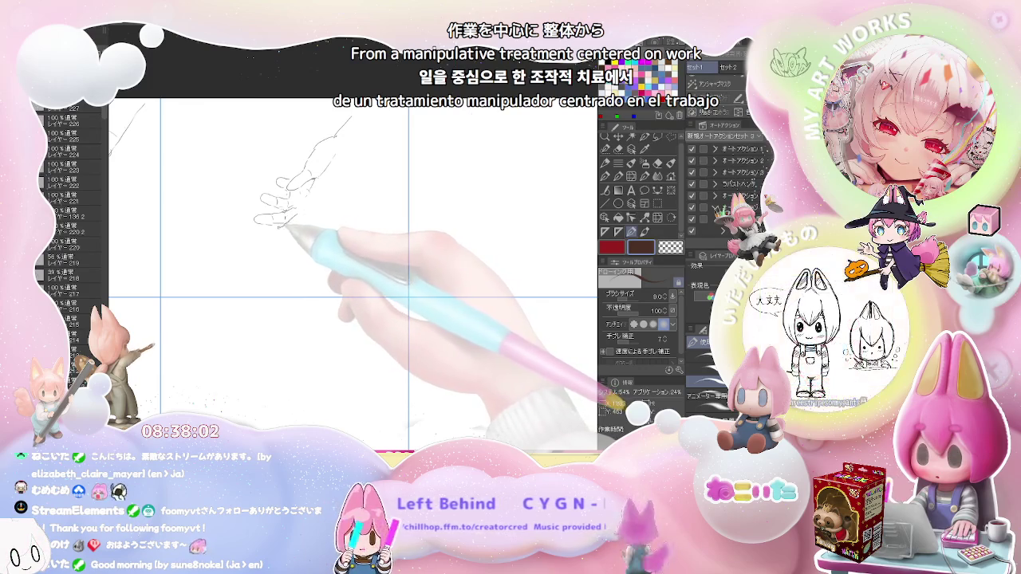
pyautogui.moveTo(267, 237); pyautogui.dragTo(297, 229)
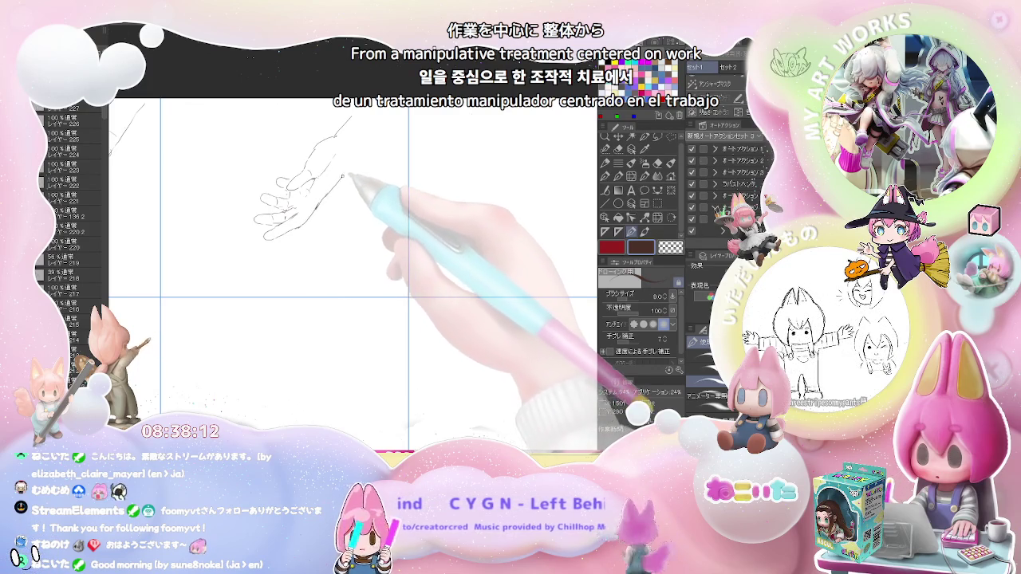
# Erase stray lines on the hand sketch and zoom out to the top row of panels.
pyautogui.press('e')
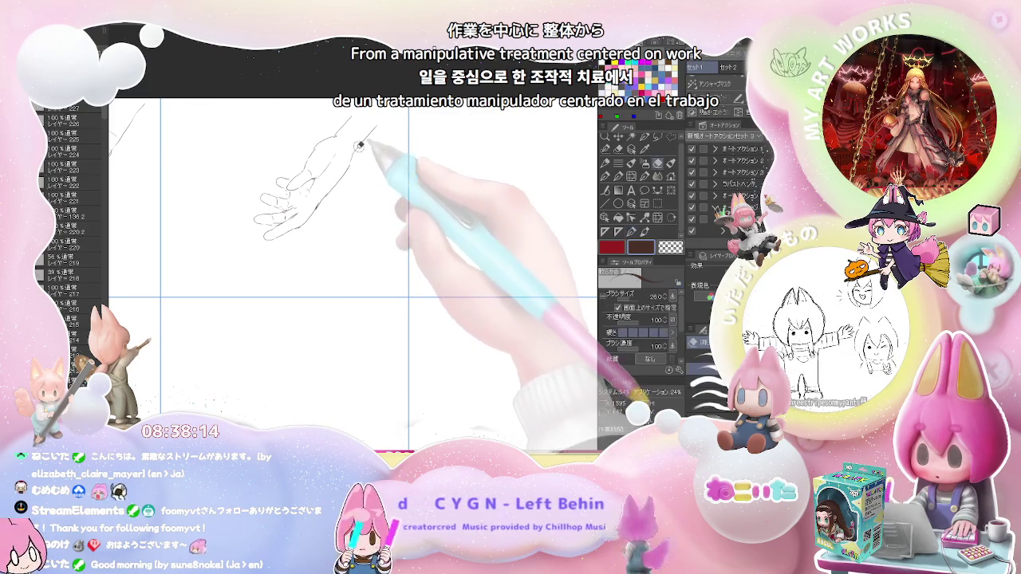
pyautogui.press('p')
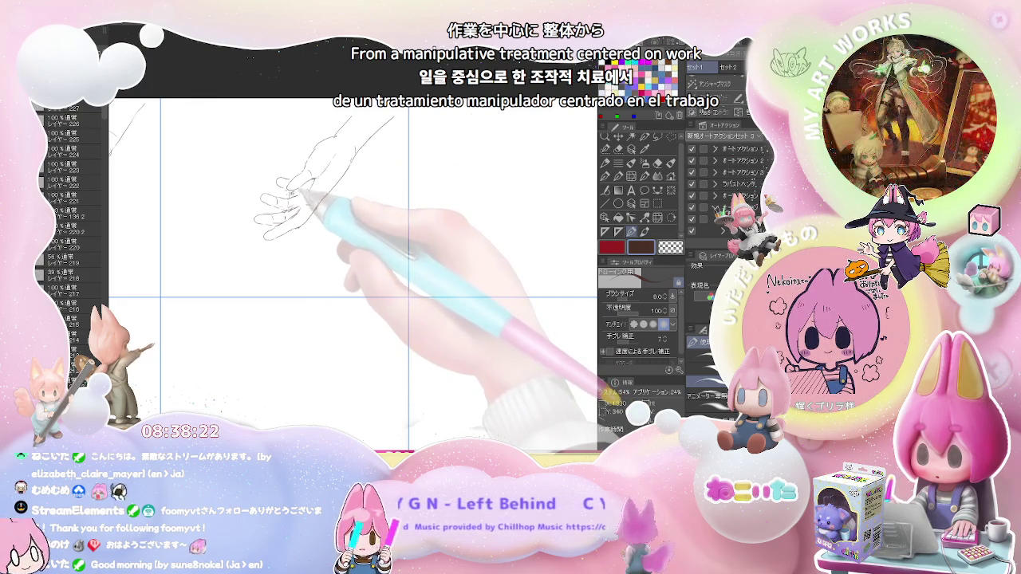
pyautogui.press('e')
pyautogui.press('p')
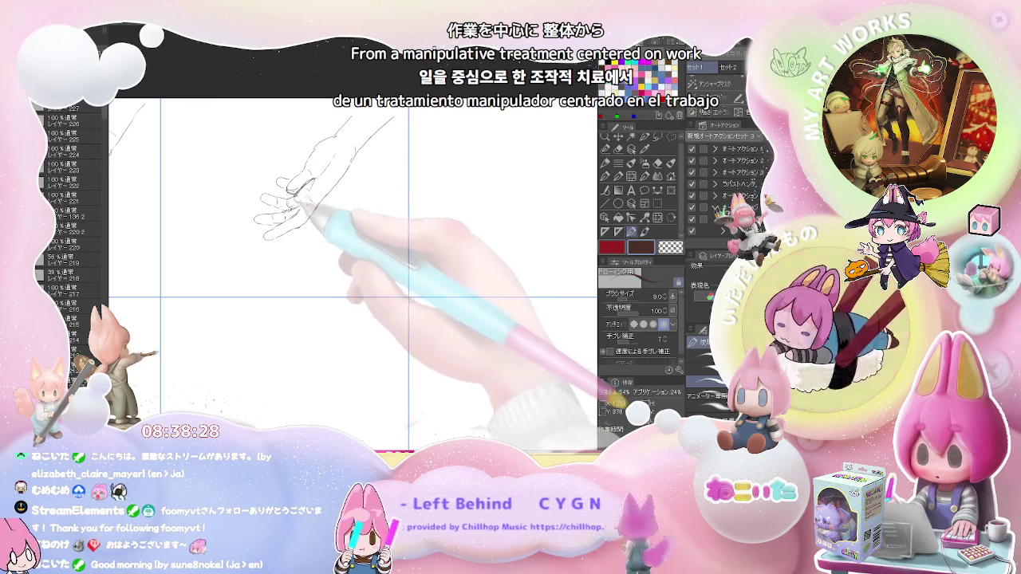
pyautogui.scroll(-1, 311, 203)
pyautogui.scroll(-1, 311, 203)
pyautogui.moveTo(311, 203); pyautogui.dragTo(236, 235)
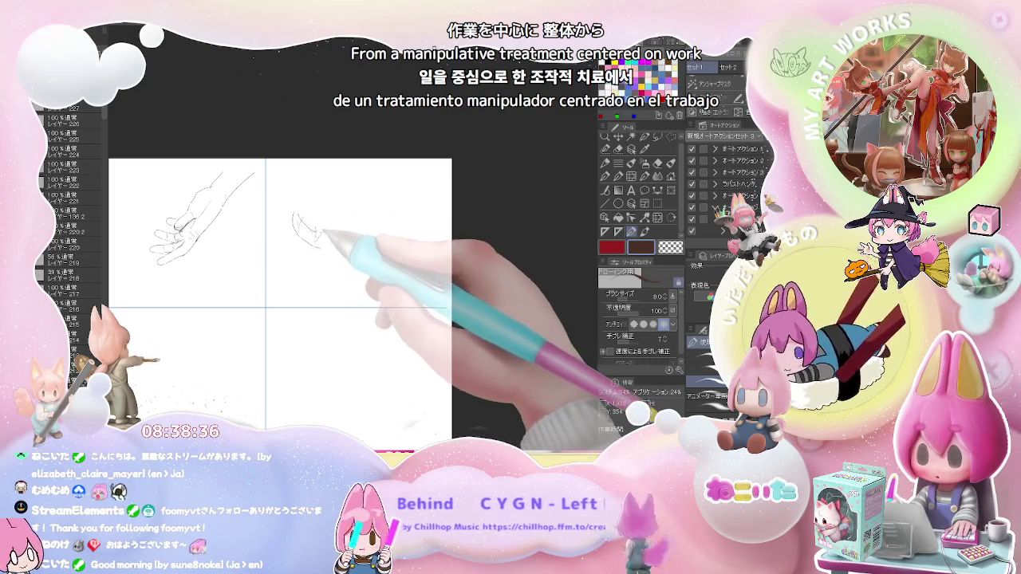
# Pencil a clenched-fist hand with blocky knuckles in the panel beside the open hand.
pyautogui.moveTo(275, 200); pyautogui.dragTo(296, 217)
pyautogui.moveTo(294, 176); pyautogui.dragTo(317, 188)
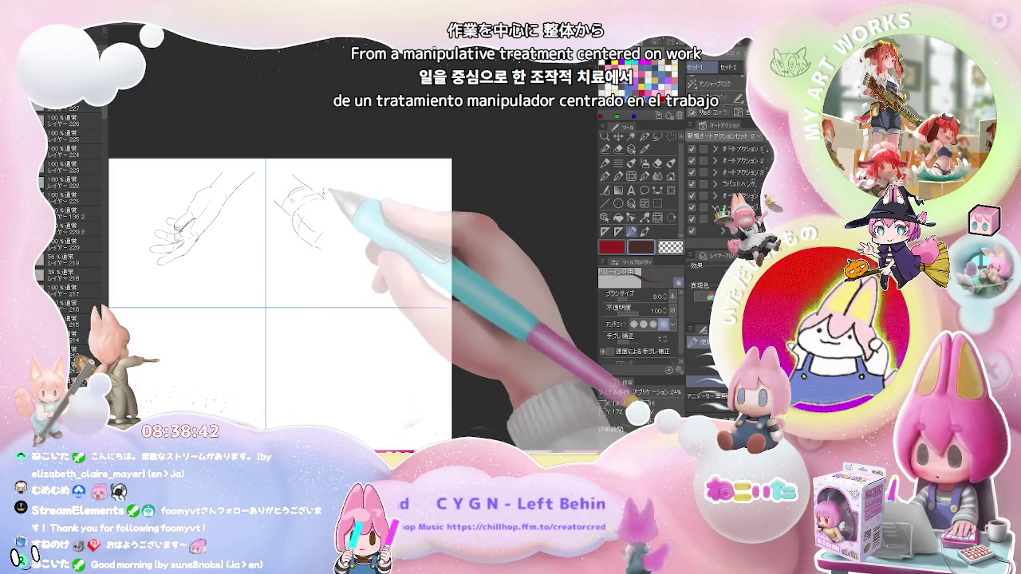
pyautogui.moveTo(319, 201)
pyautogui.mouseDown()
pyautogui.moveTo(356, 215)
pyautogui.moveTo(334, 231)
pyautogui.moveTo(367, 232)
pyautogui.mouseUp()
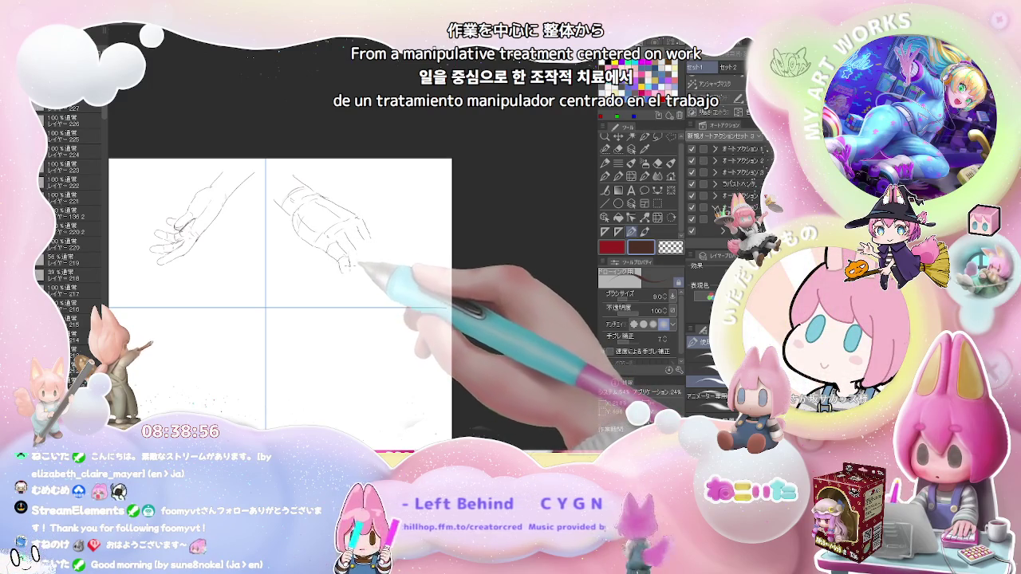
pyautogui.moveTo(346, 268); pyautogui.dragTo(333, 278)
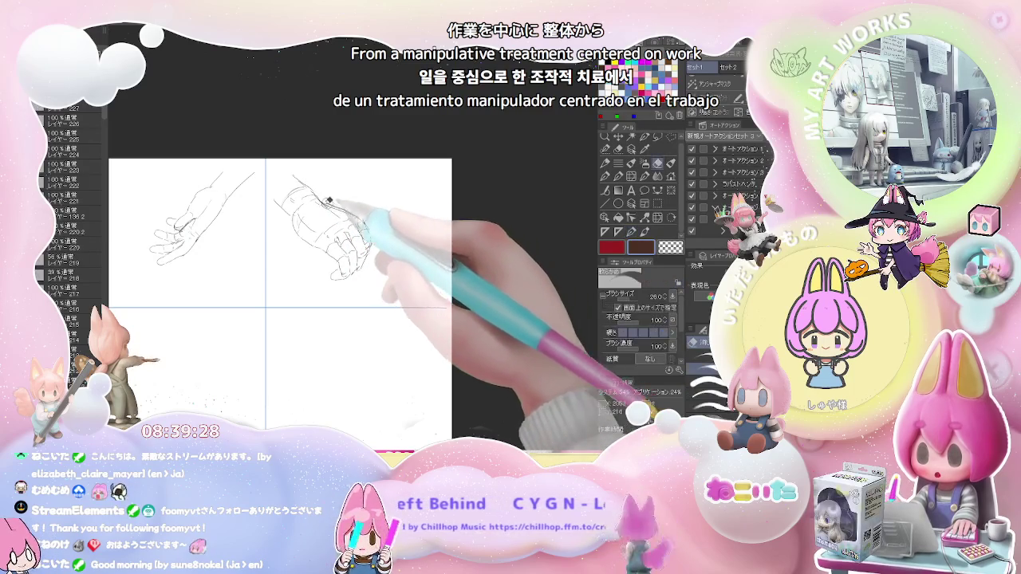
# In the next empty panel, pencil a hanging hand with downward fingers and a slender wrist.
pyautogui.scroll(-2, 383, 223)
pyautogui.moveTo(410, 239); pyautogui.dragTo(368, 169)
pyautogui.scroll(2, 368, 170)
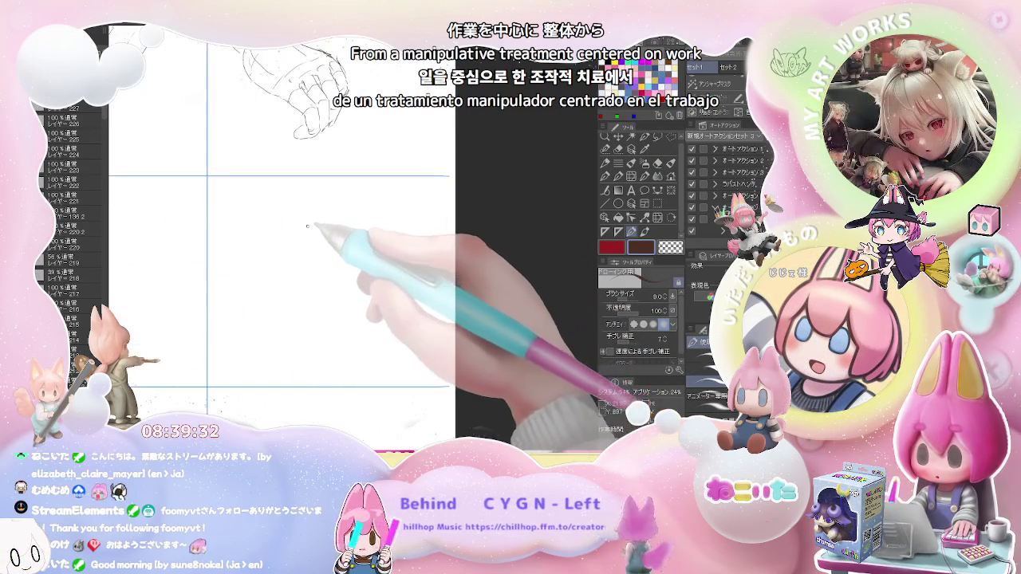
pyautogui.moveTo(285, 213)
pyautogui.mouseDown()
pyautogui.moveTo(272, 279)
pyautogui.moveTo(279, 346)
pyautogui.moveTo(309, 290)
pyautogui.moveTo(288, 298)
pyautogui.moveTo(284, 322)
pyautogui.mouseUp()
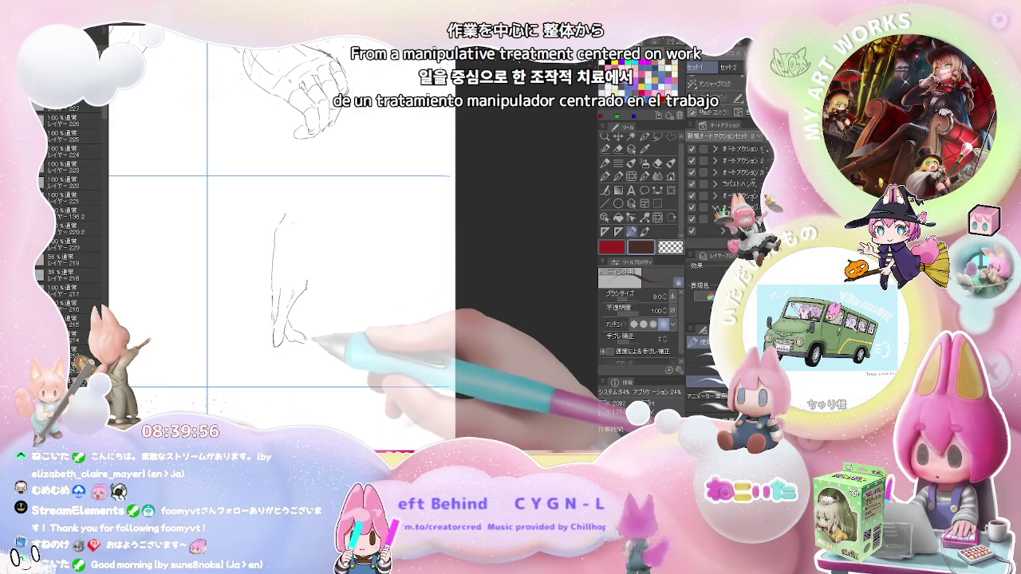
pyautogui.moveTo(307, 316); pyautogui.dragTo(298, 334)
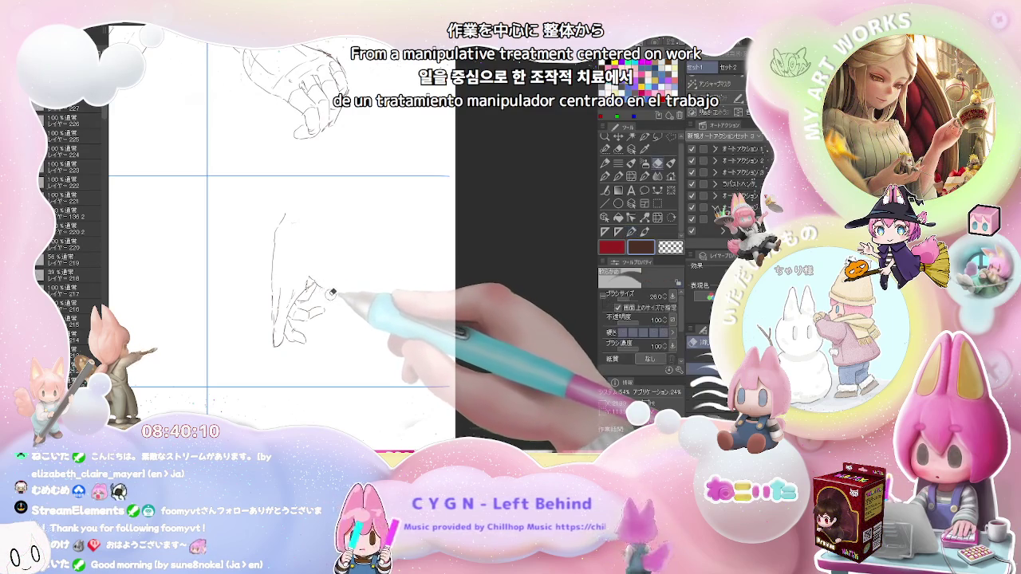
pyautogui.moveTo(319, 271); pyautogui.dragTo(339, 289)
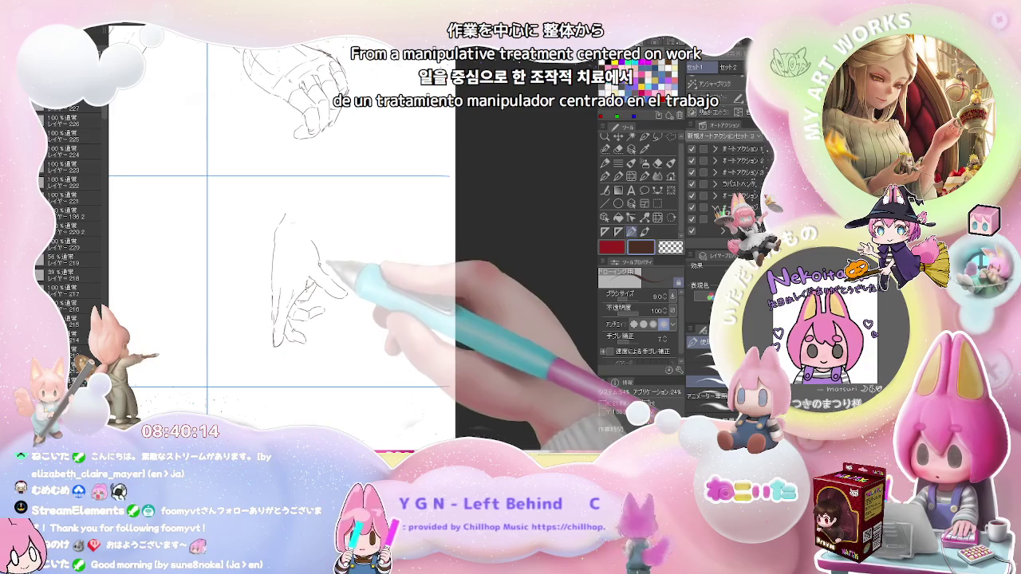
pyautogui.moveTo(310, 223); pyautogui.dragTo(305, 236)
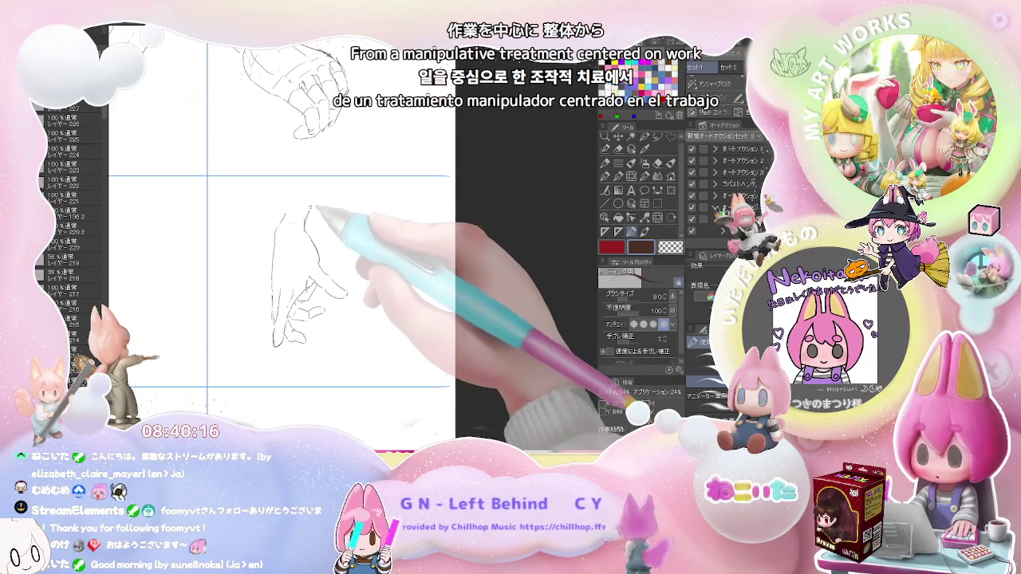
pyautogui.moveTo(317, 189); pyautogui.dragTo(307, 229)
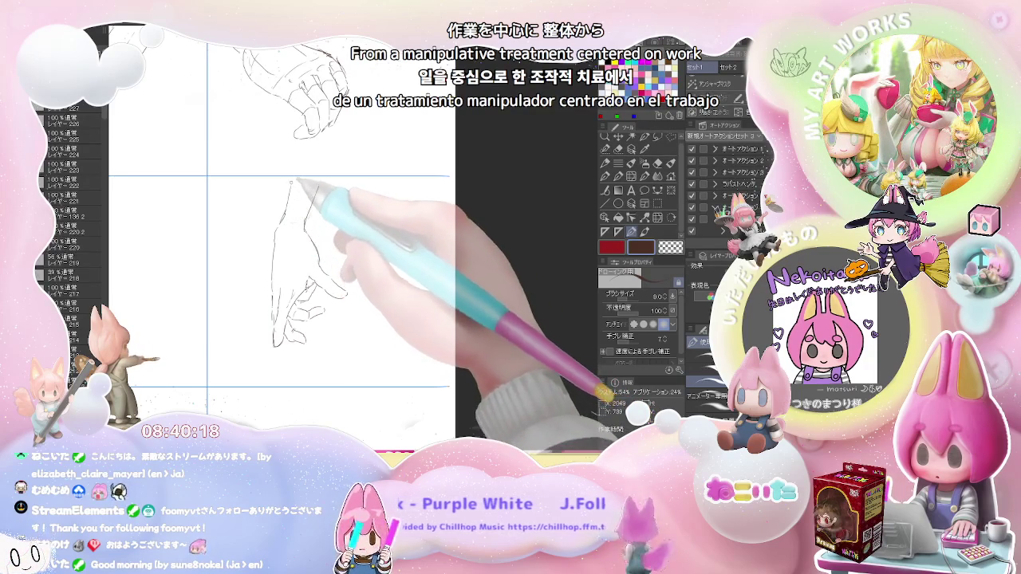
pyautogui.moveTo(288, 183); pyautogui.dragTo(283, 222)
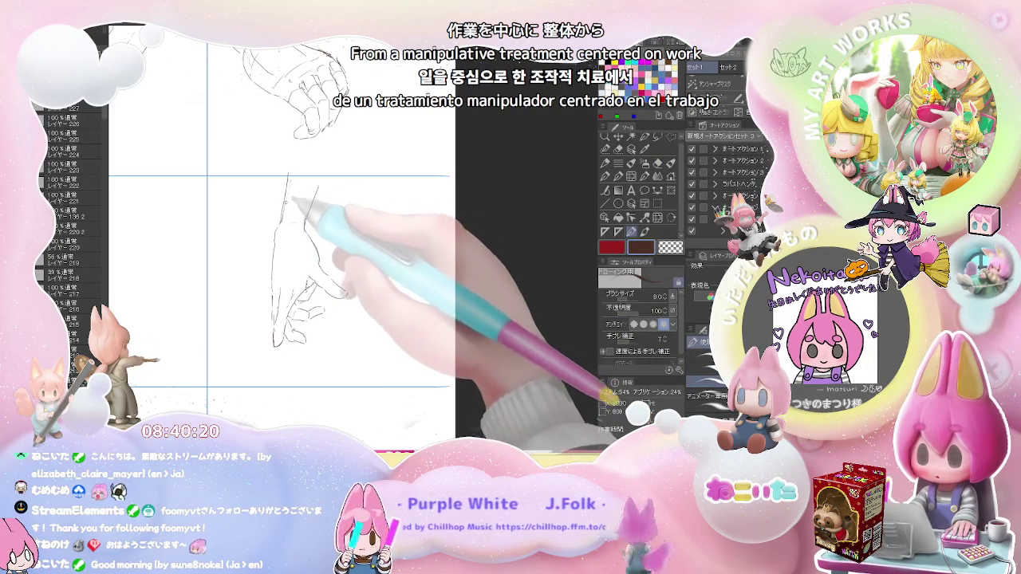
# Touch up the hanging hand with the eraser and zoom out to see more panels.
pyautogui.press('e')
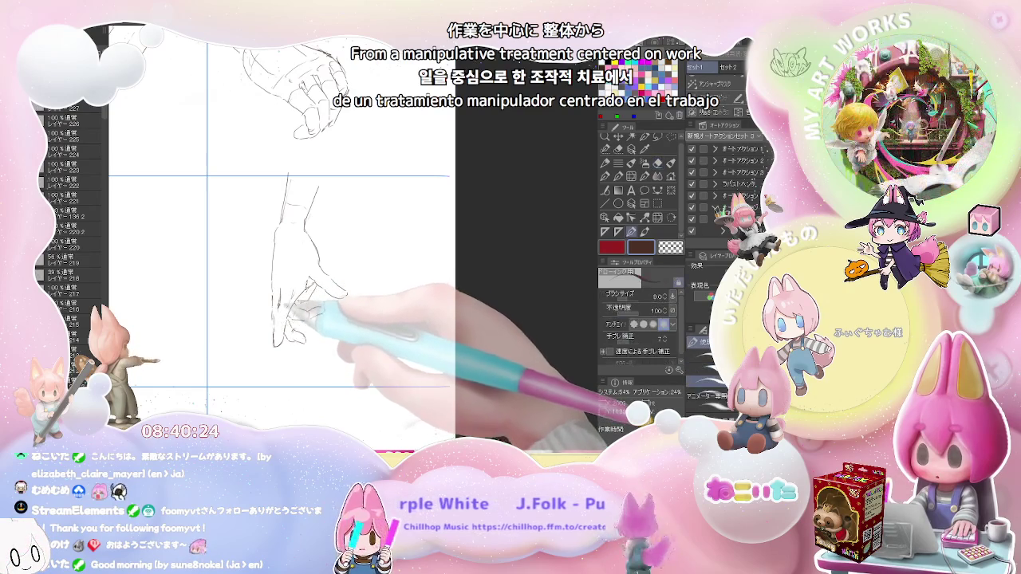
pyautogui.press('p')
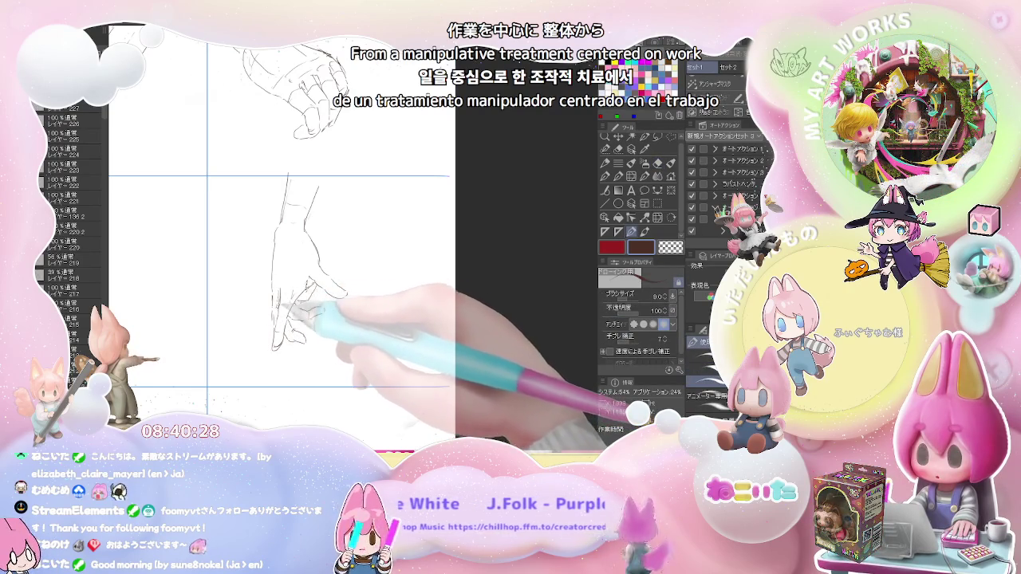
pyautogui.hotkey('ctrl', '-')
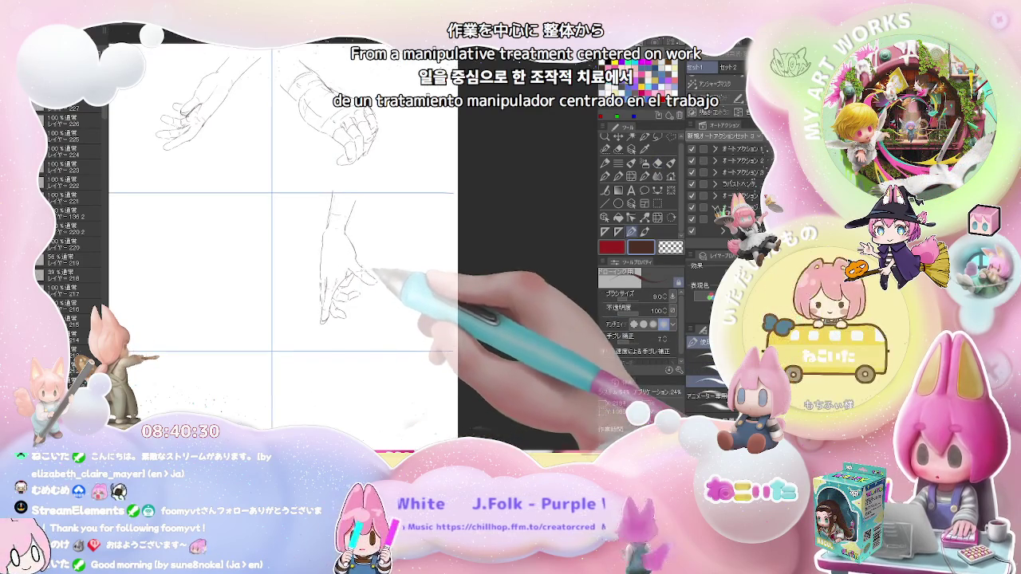
pyautogui.moveTo(331, 282); pyautogui.dragTo(269, 234)
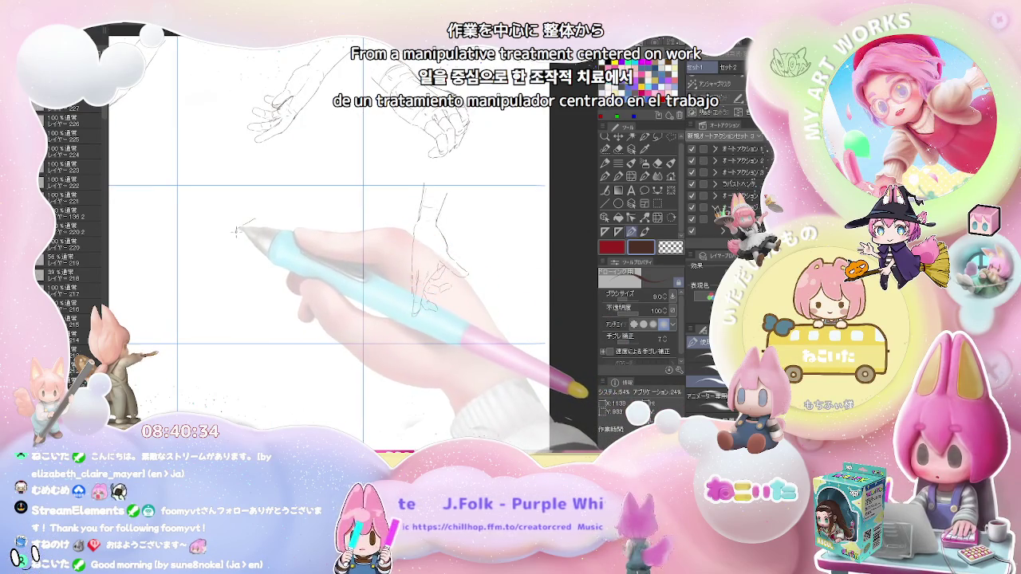
# Pencil a loosely curled fist with knuckle and wrist lines, fixing strokes with the eraser.
pyautogui.moveTo(254, 219)
pyautogui.mouseDown()
pyautogui.moveTo(227, 263)
pyautogui.moveTo(191, 263)
pyautogui.mouseUp()
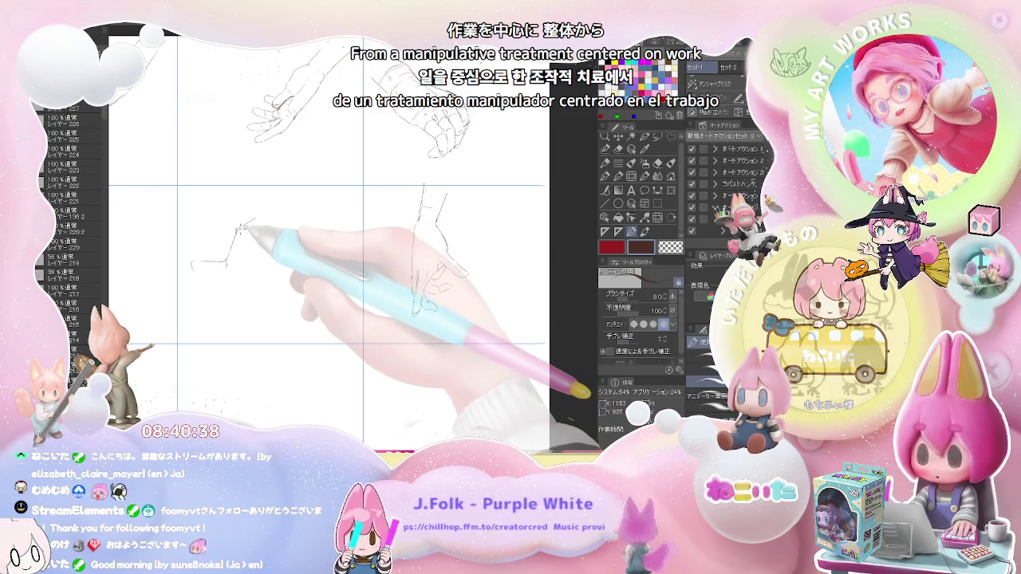
pyautogui.moveTo(237, 229); pyautogui.dragTo(268, 215)
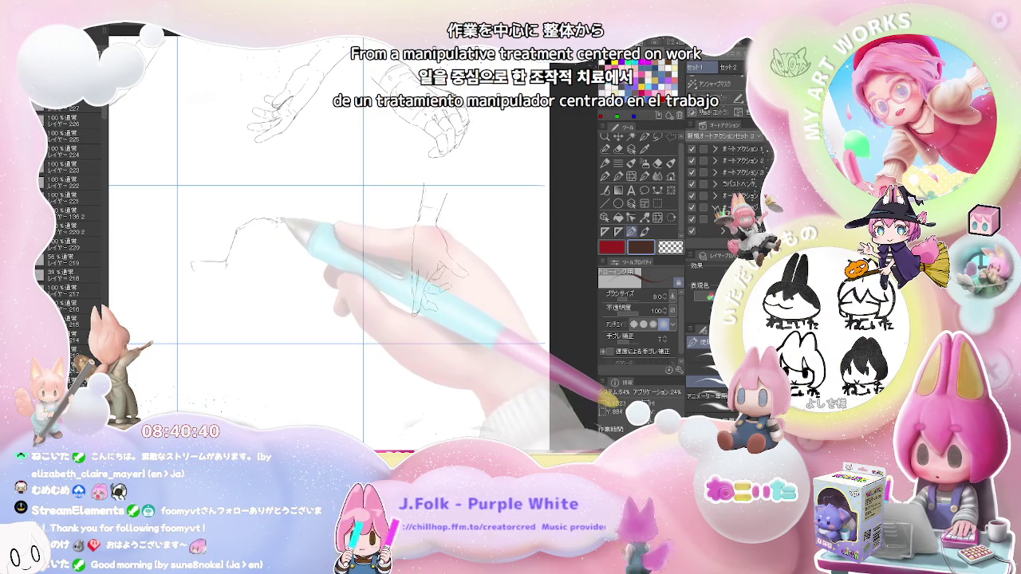
pyautogui.moveTo(269, 217); pyautogui.dragTo(287, 227)
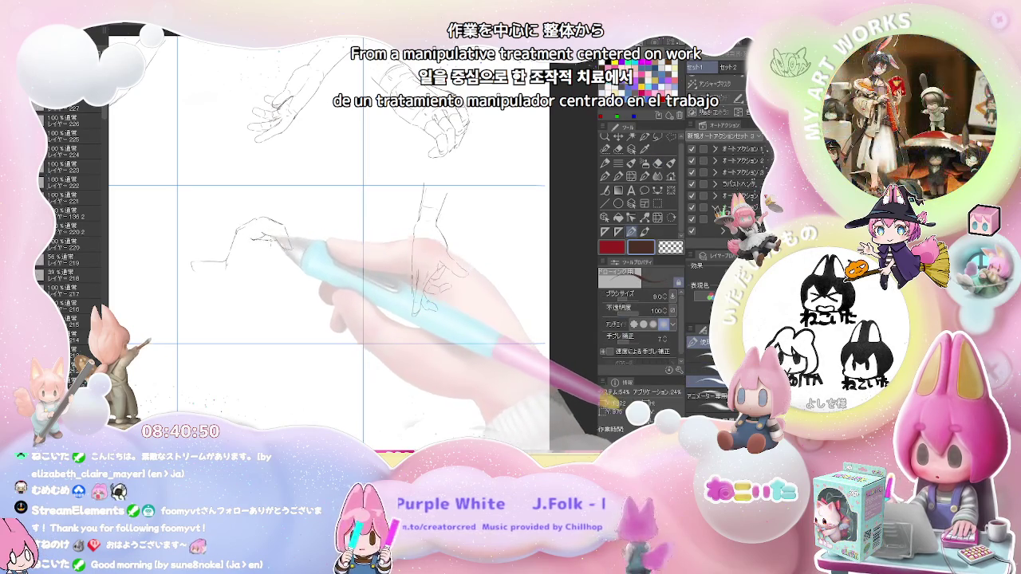
pyautogui.press('e')
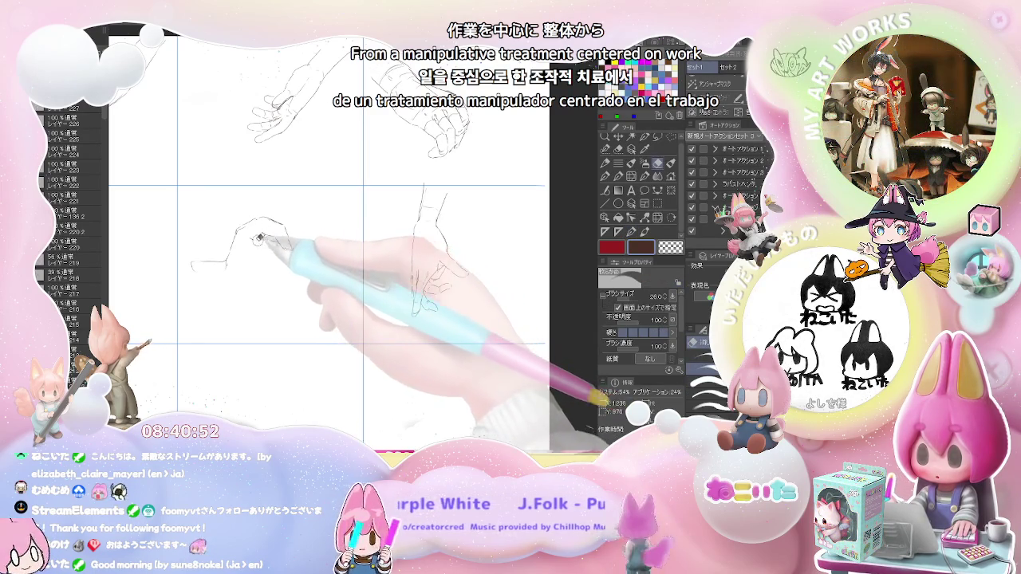
pyautogui.press('p')
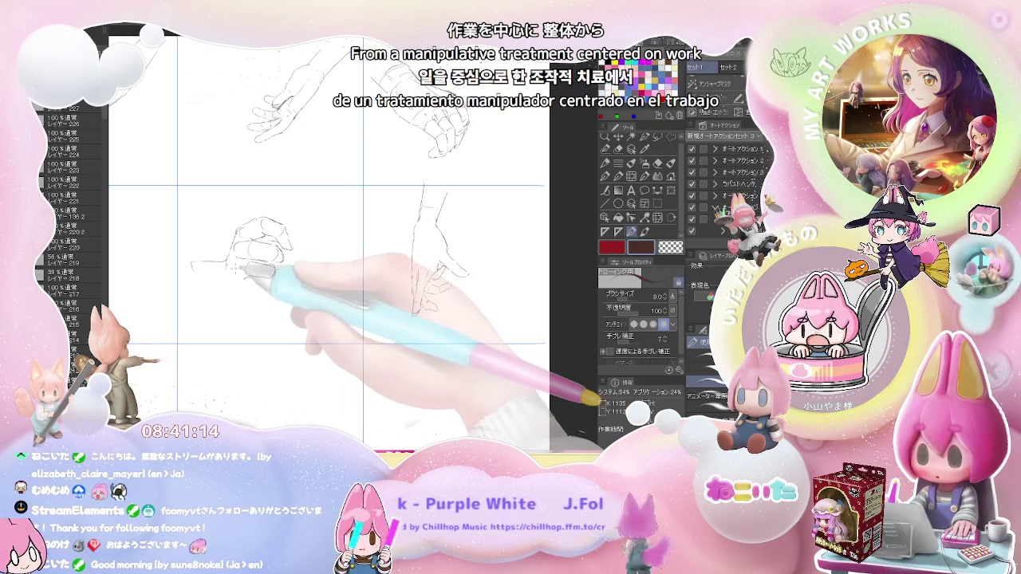
pyautogui.moveTo(243, 287); pyautogui.dragTo(271, 279)
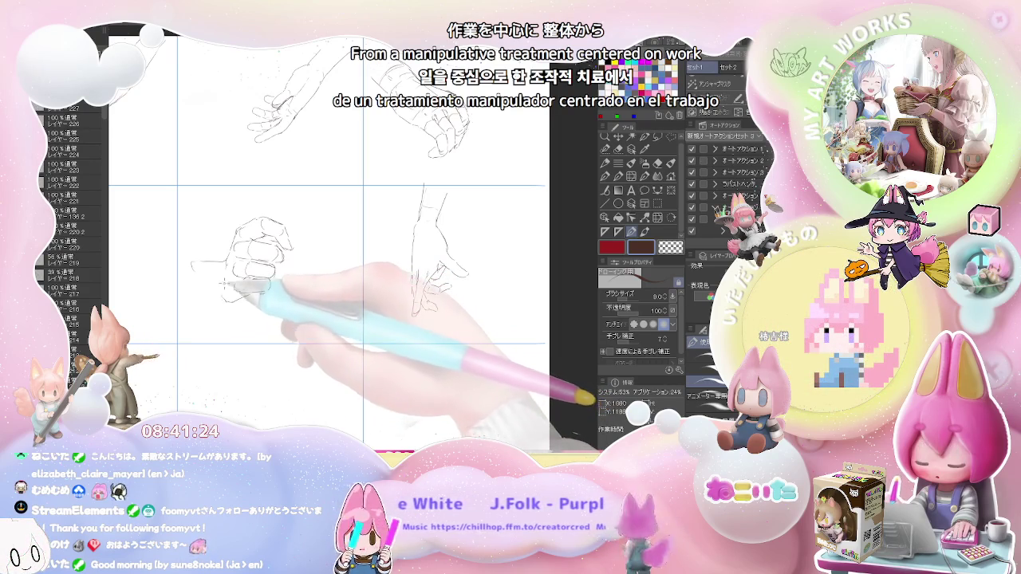
pyautogui.moveTo(228, 299)
pyautogui.mouseDown()
pyautogui.moveTo(221, 288)
pyautogui.moveTo(203, 302)
pyautogui.moveTo(454, 297)
pyautogui.mouseUp()
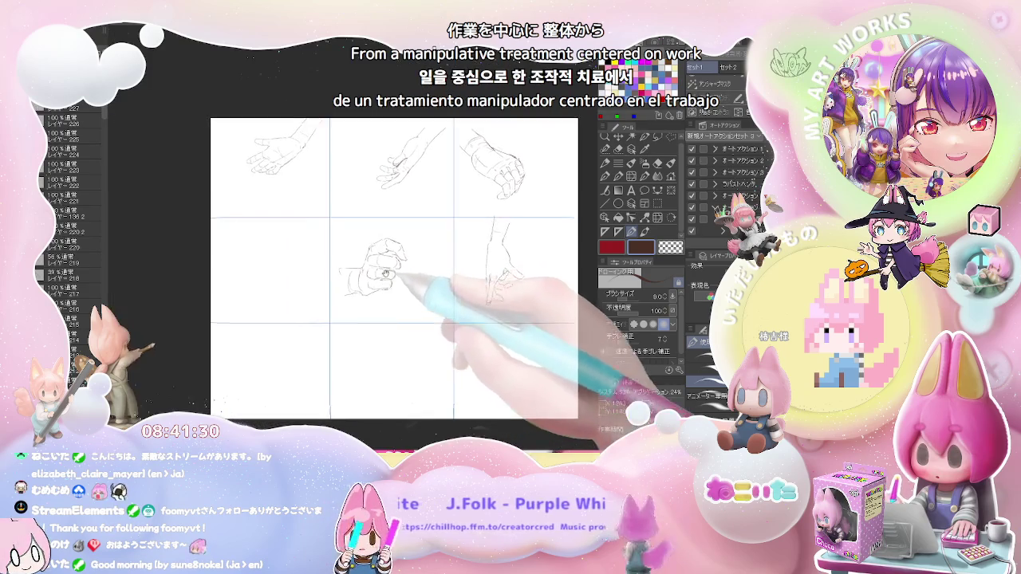
# Sketch a loose hand with curved pencil strokes to the left of the fist.
pyautogui.moveTo(233, 256)
pyautogui.mouseDown()
pyautogui.moveTo(216, 295)
pyautogui.moveTo(258, 275)
pyautogui.moveTo(273, 317)
pyautogui.mouseUp()
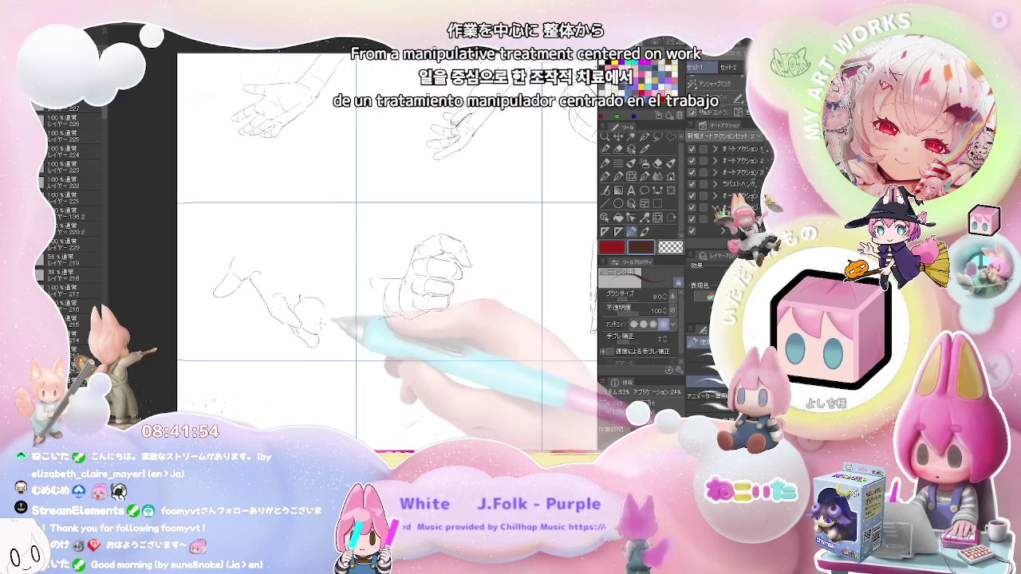
pyautogui.moveTo(302, 303); pyautogui.dragTo(324, 306)
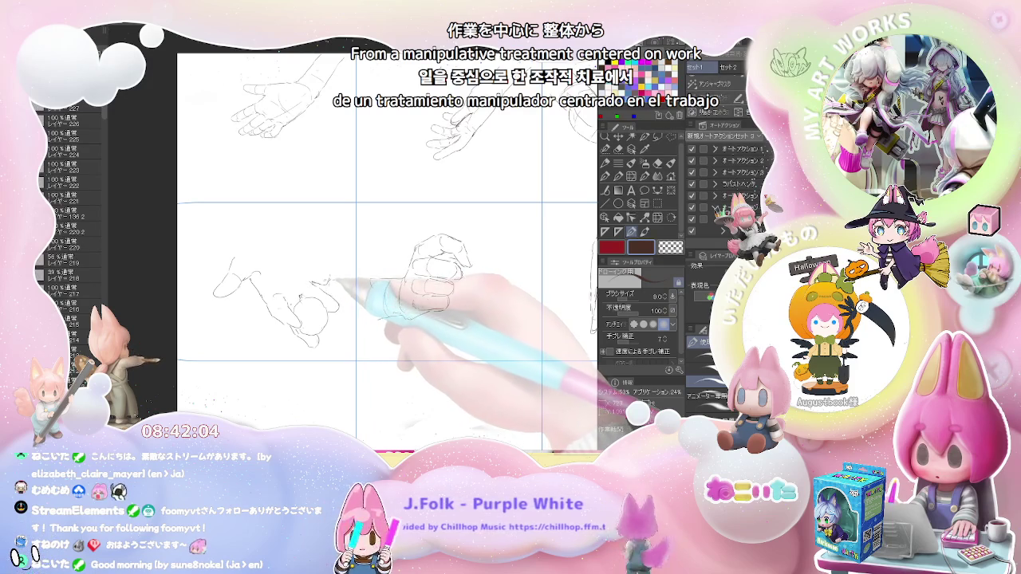
pyautogui.moveTo(324, 265); pyautogui.dragTo(333, 277)
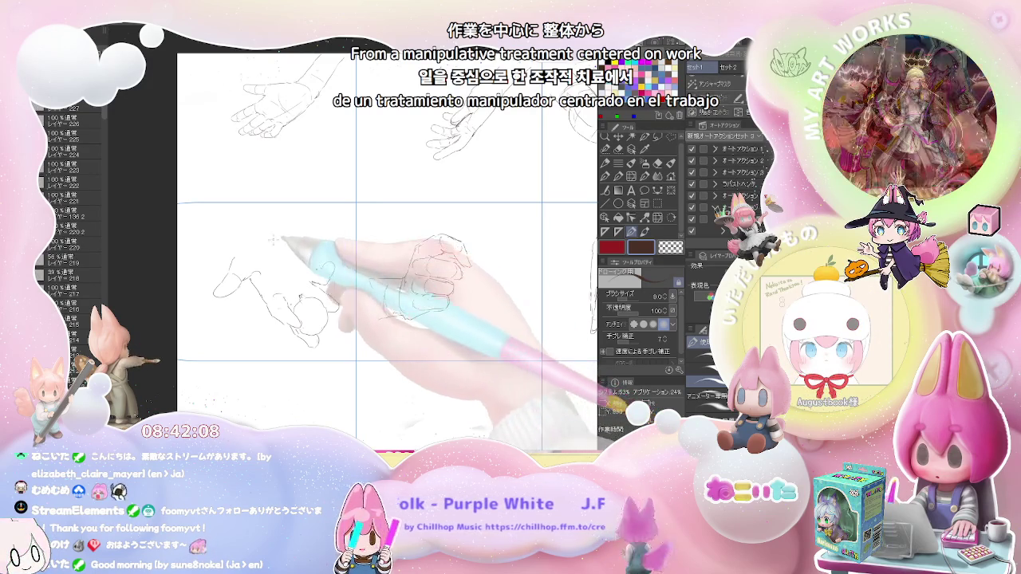
pyautogui.moveTo(239, 259)
pyautogui.mouseDown()
pyautogui.moveTo(255, 233)
pyautogui.moveTo(317, 249)
pyautogui.moveTo(292, 236)
pyautogui.mouseUp()
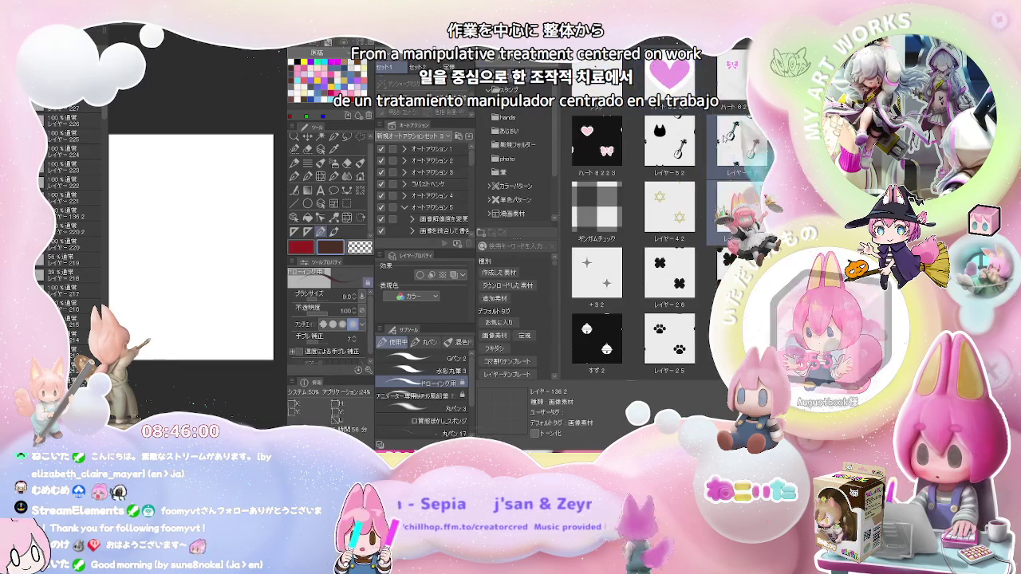
# Make the topmost layer active and pencil the foot's first curved outline in the top-left panel.
pyautogui.press('o')
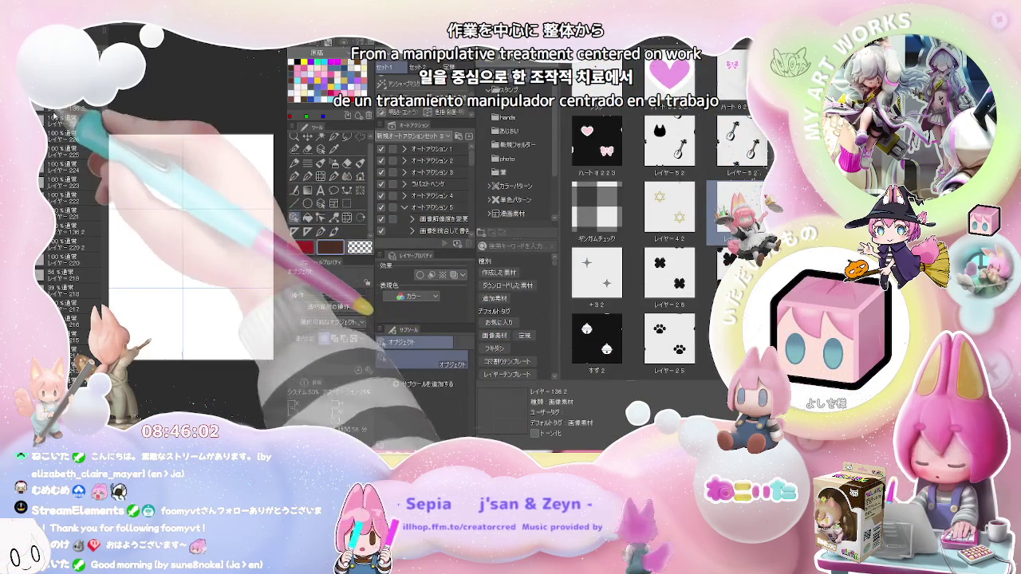
pyautogui.click(70, 120)
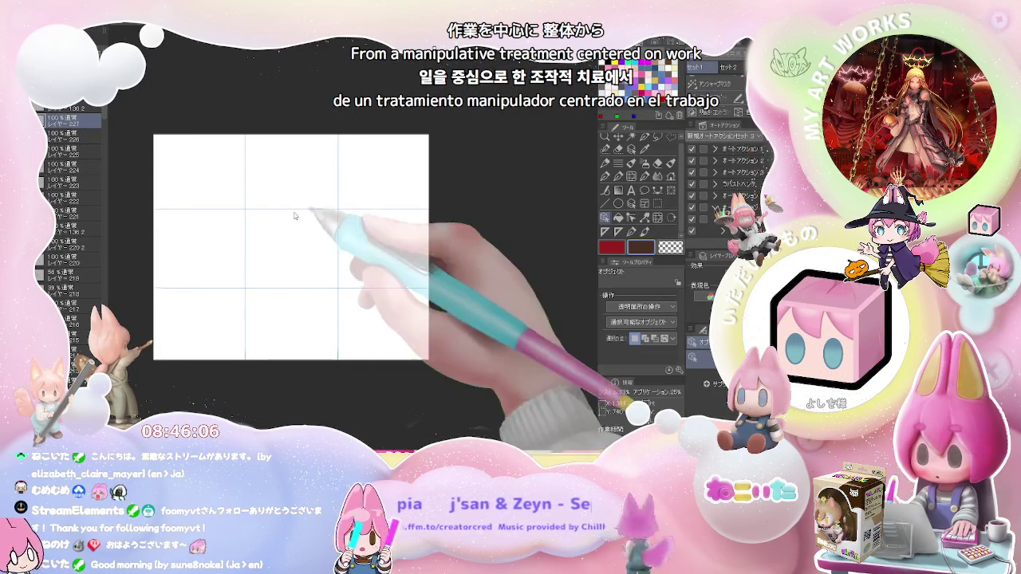
pyautogui.scroll(2, 281, 220)
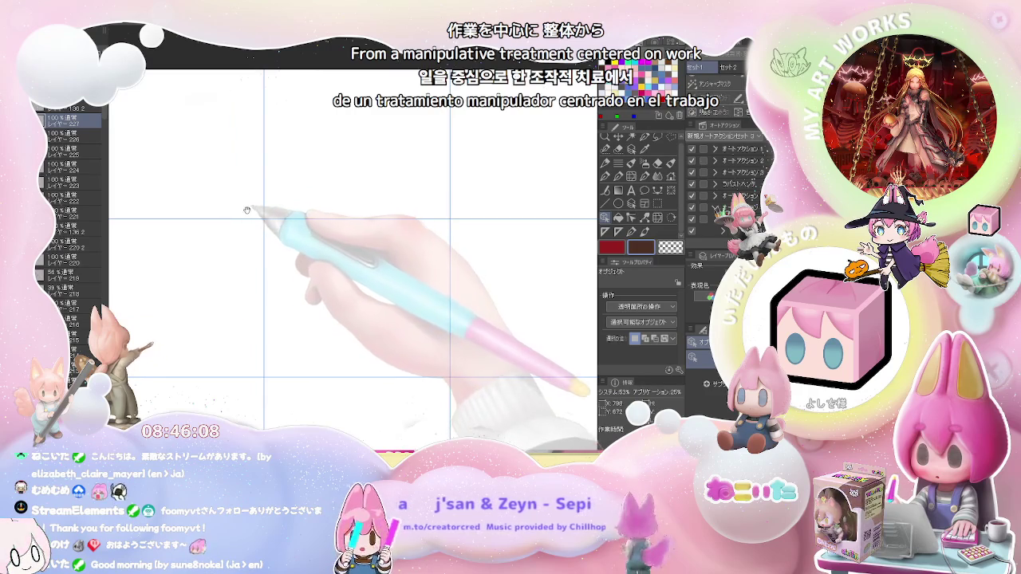
pyautogui.press('p')
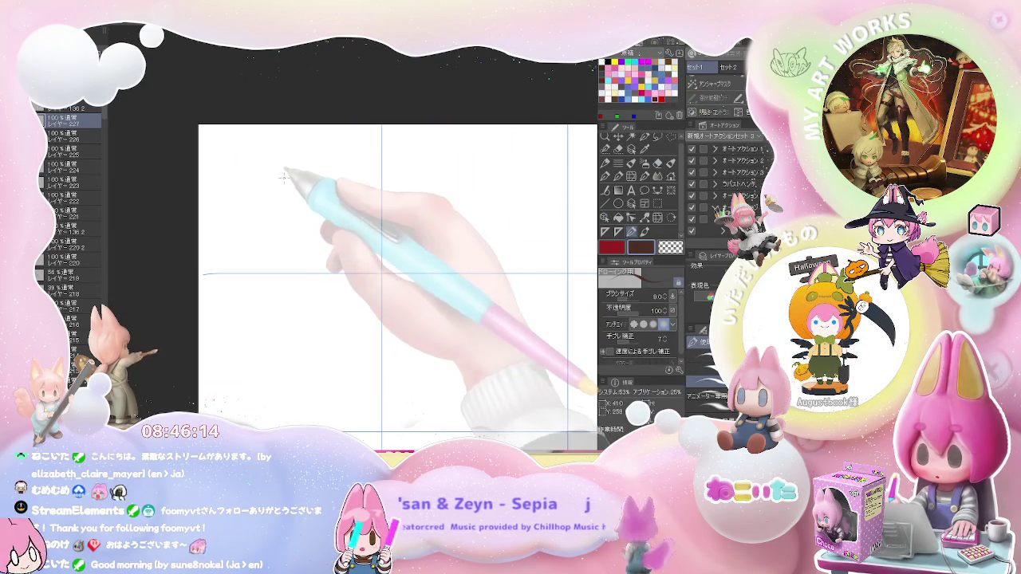
pyautogui.moveTo(262, 150)
pyautogui.mouseDown()
pyautogui.moveTo(247, 234)
pyautogui.moveTo(271, 251)
pyautogui.moveTo(292, 179)
pyautogui.moveTo(280, 143)
pyautogui.moveTo(295, 126)
pyautogui.mouseUp()
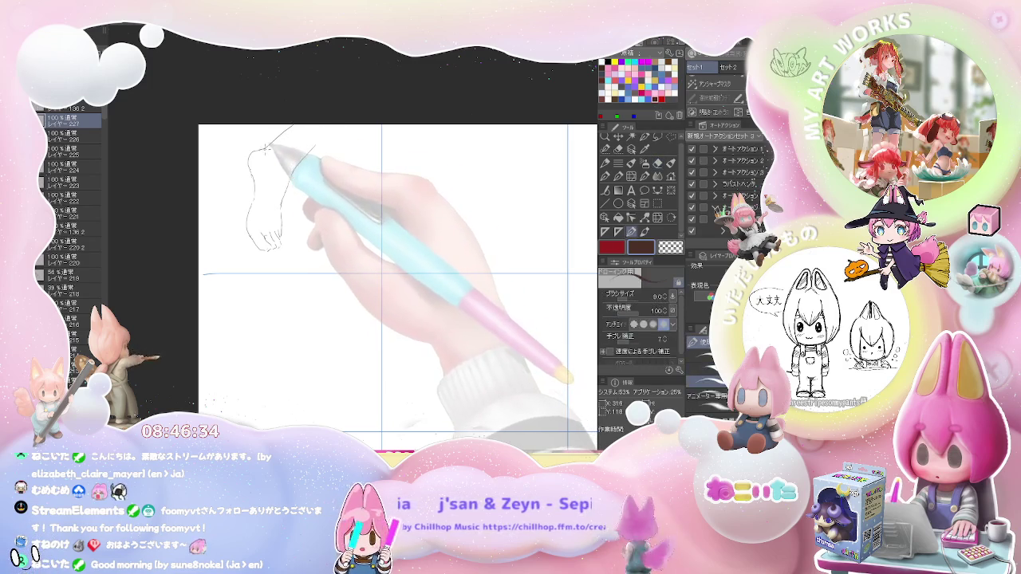
# Add the leg line, toes and outer edge to the foot, erasing stray marks, then pan right.
pyautogui.moveTo(271, 148); pyautogui.dragTo(277, 154)
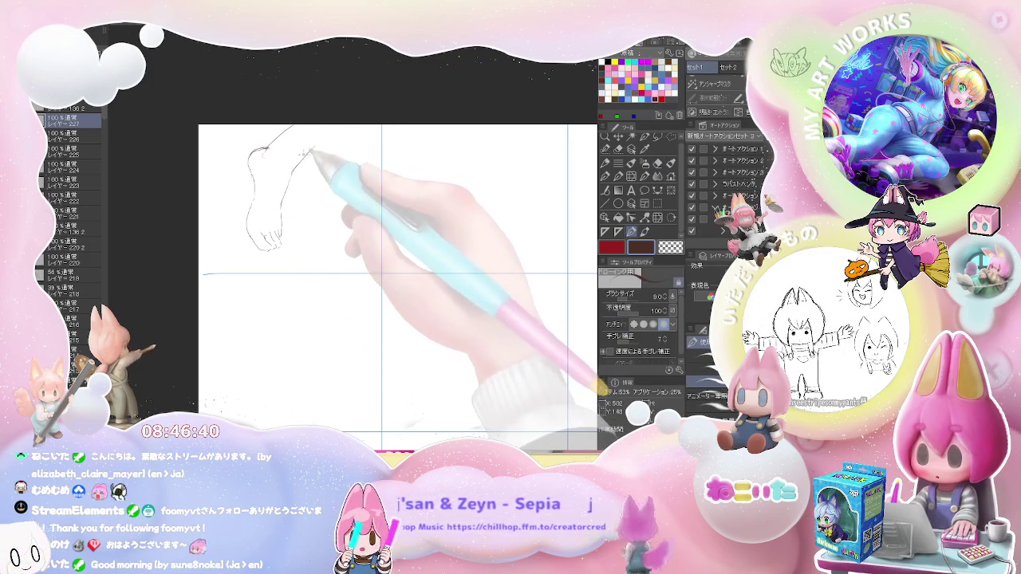
pyautogui.press('e')
pyautogui.moveTo(319, 134); pyautogui.dragTo(315, 142)
pyautogui.press('p')
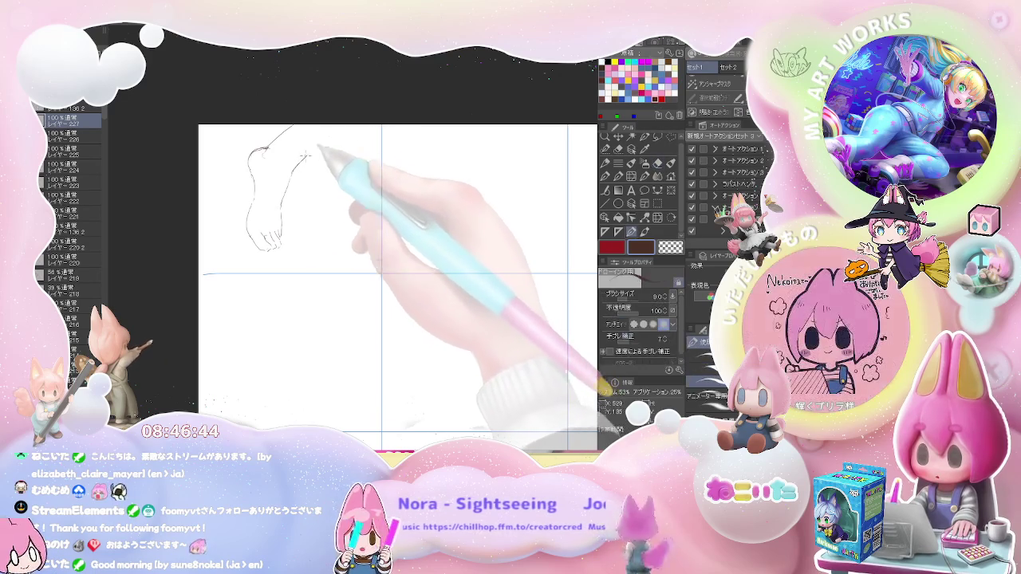
pyautogui.moveTo(312, 153); pyautogui.dragTo(351, 126)
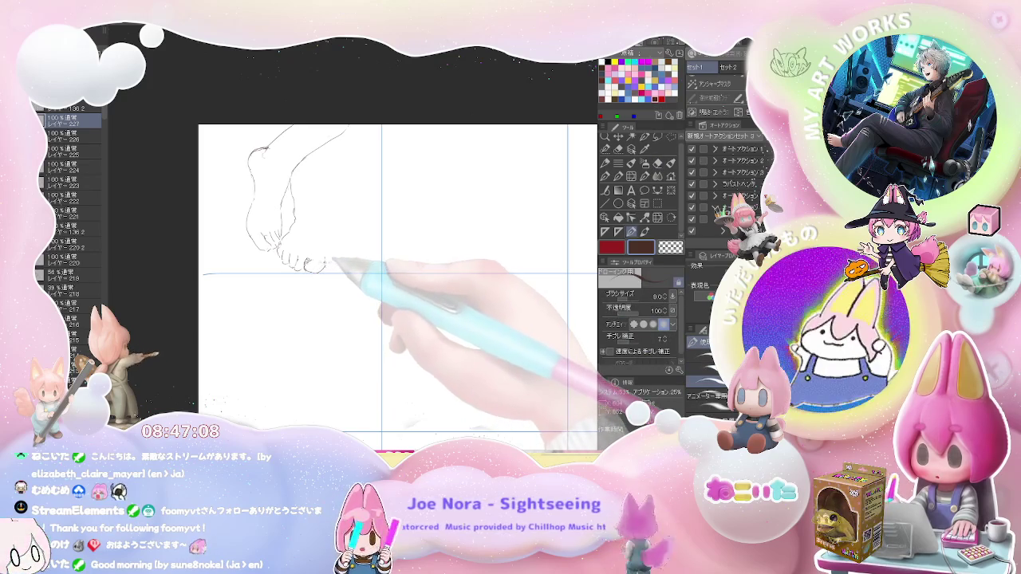
pyautogui.moveTo(326, 244); pyautogui.dragTo(328, 267)
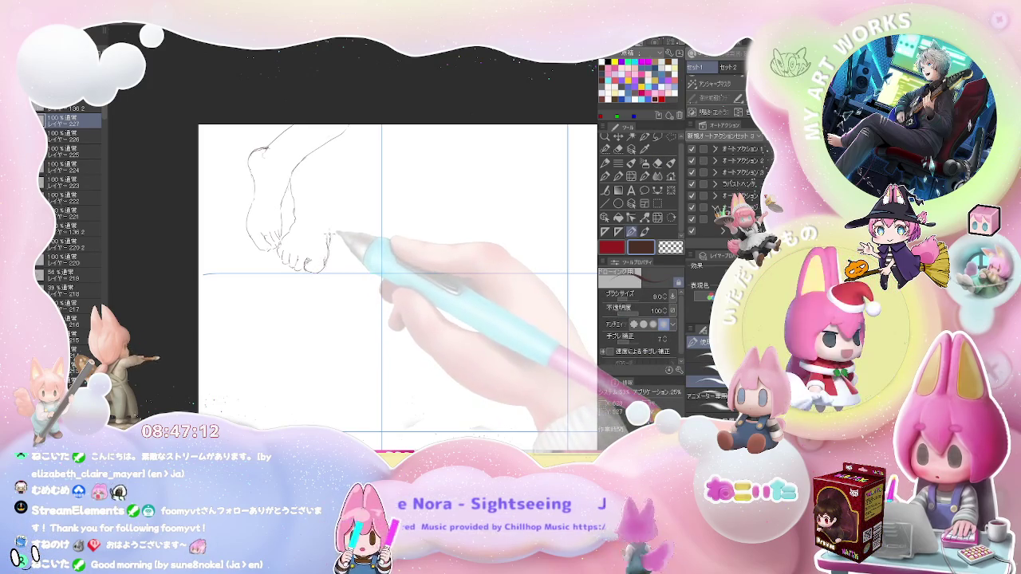
pyautogui.moveTo(329, 243); pyautogui.dragTo(318, 164)
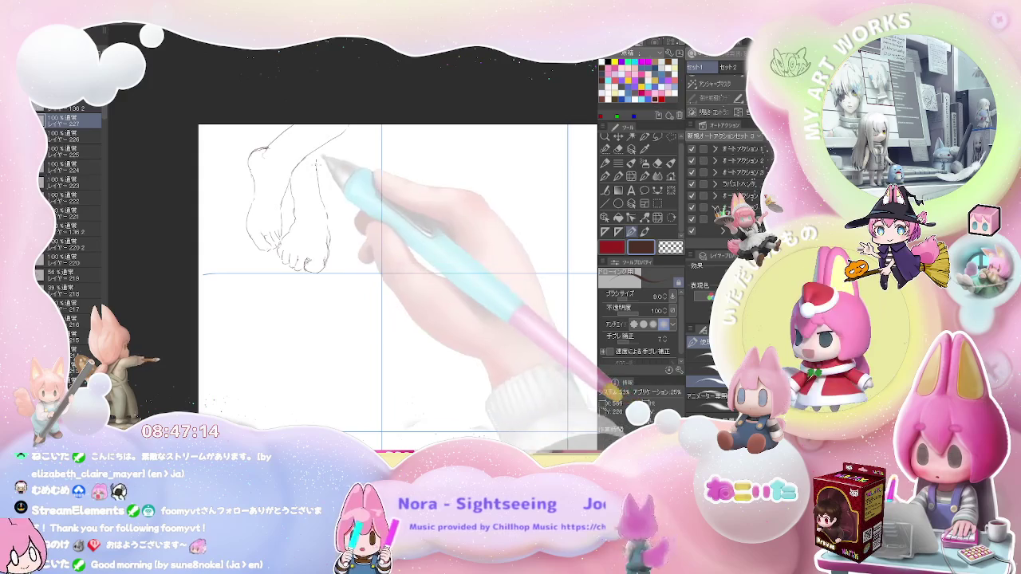
pyautogui.moveTo(428, 192)
pyautogui.mouseDown()
pyautogui.moveTo(278, 180)
pyautogui.moveTo(277, 202)
pyautogui.mouseUp()
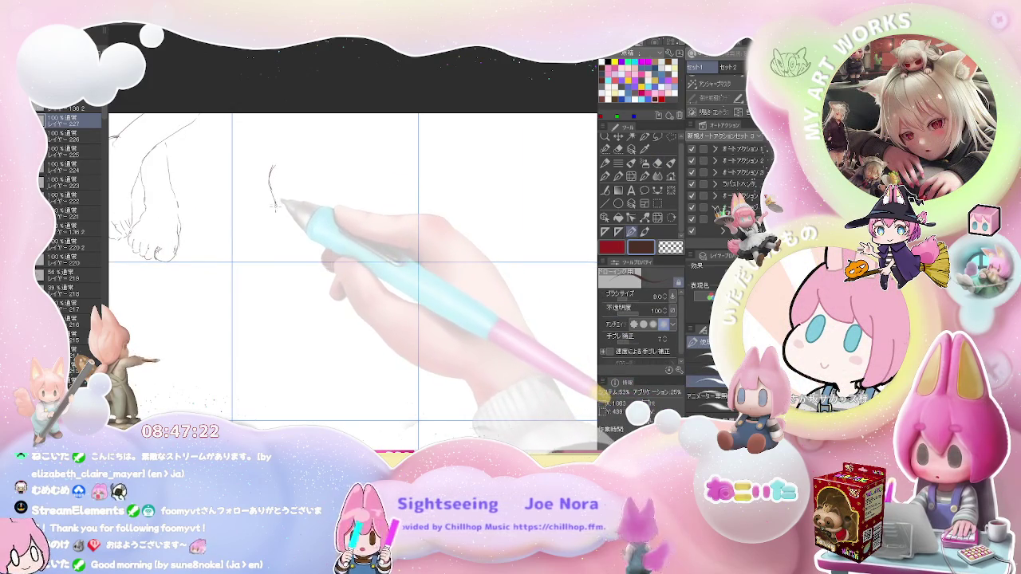
# Extend the second foot's outline down into a rounded heel and draw the leg lines above it.
pyautogui.moveTo(274, 206); pyautogui.dragTo(275, 225)
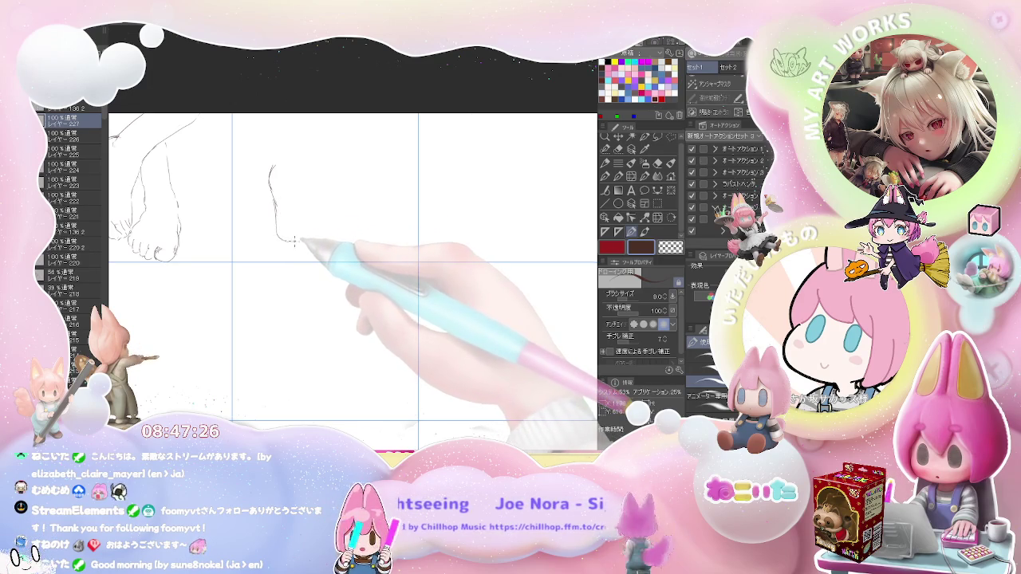
pyautogui.moveTo(307, 241); pyautogui.dragTo(324, 237)
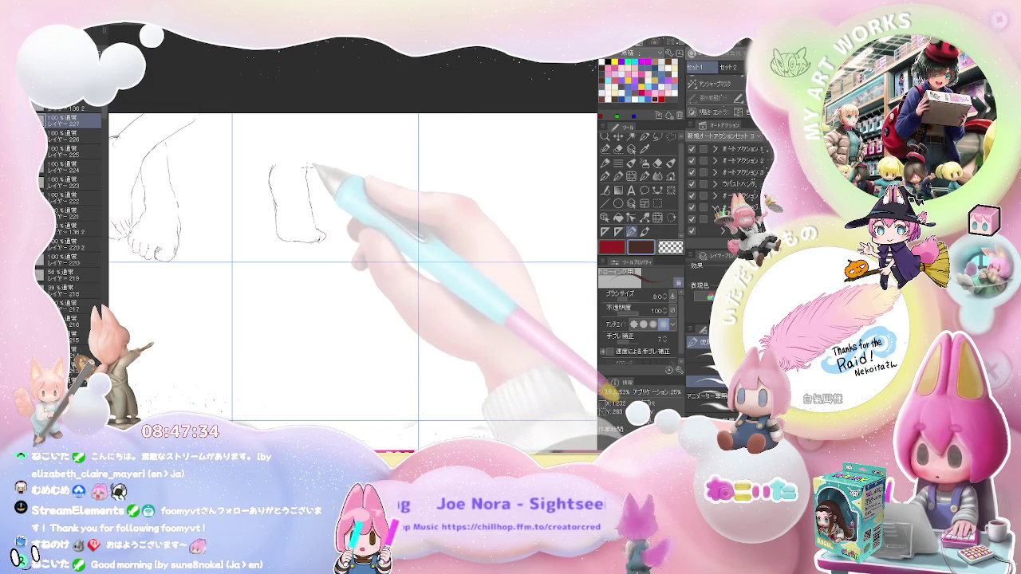
pyautogui.moveTo(301, 156); pyautogui.dragTo(300, 114)
pyautogui.moveTo(273, 180); pyautogui.dragTo(281, 127)
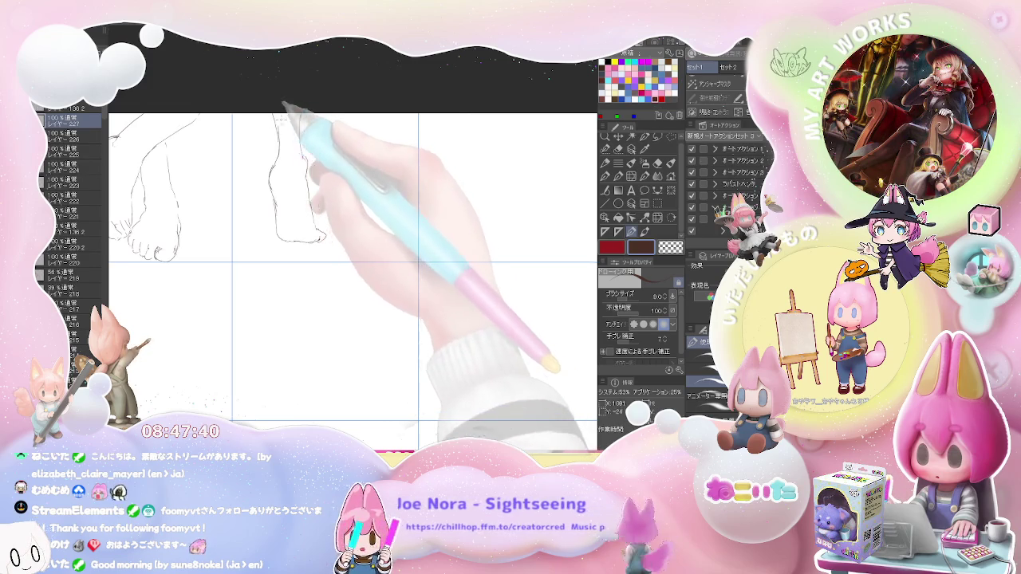
# Clean up the second foot's lines with brief eraser passes.
pyautogui.press('e')
pyautogui.press('p')
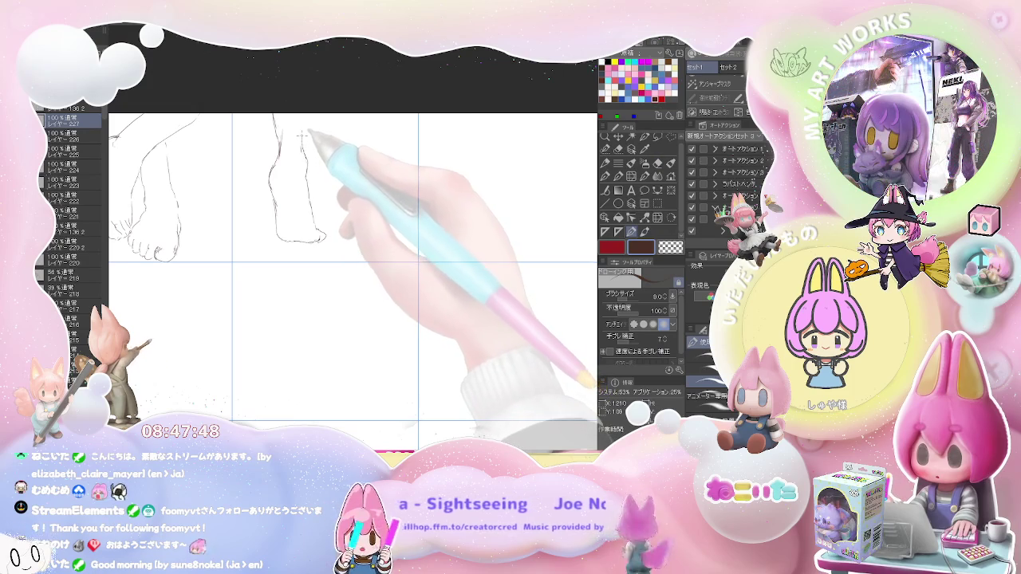
pyautogui.press('e')
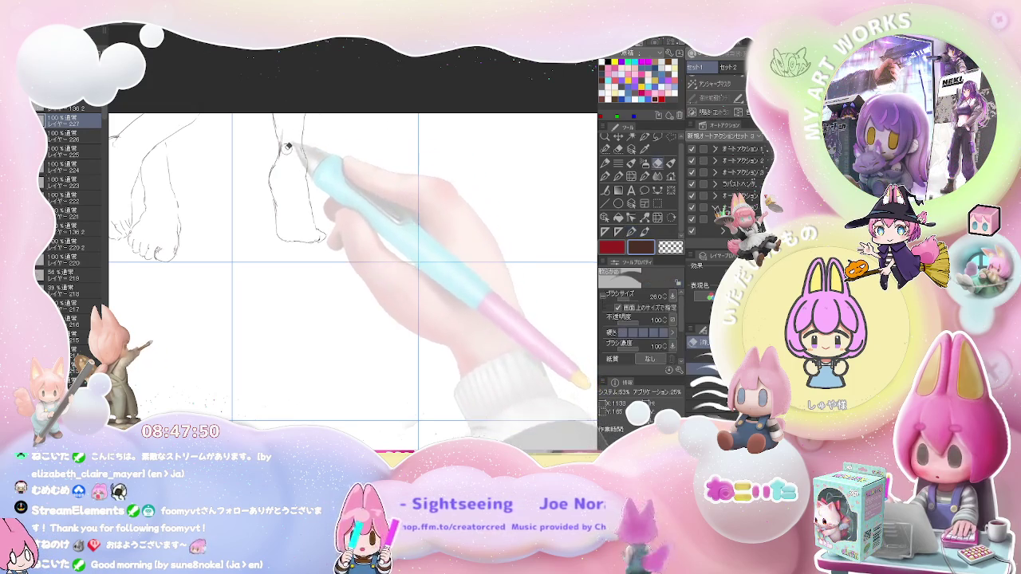
pyautogui.press('p')
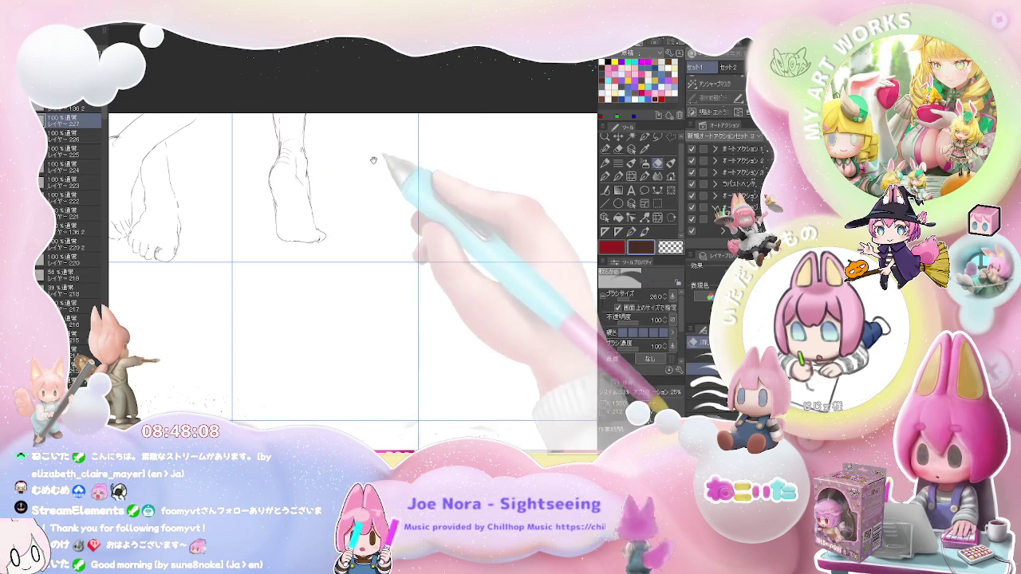
pyautogui.moveTo(376, 159); pyautogui.dragTo(312, 173)
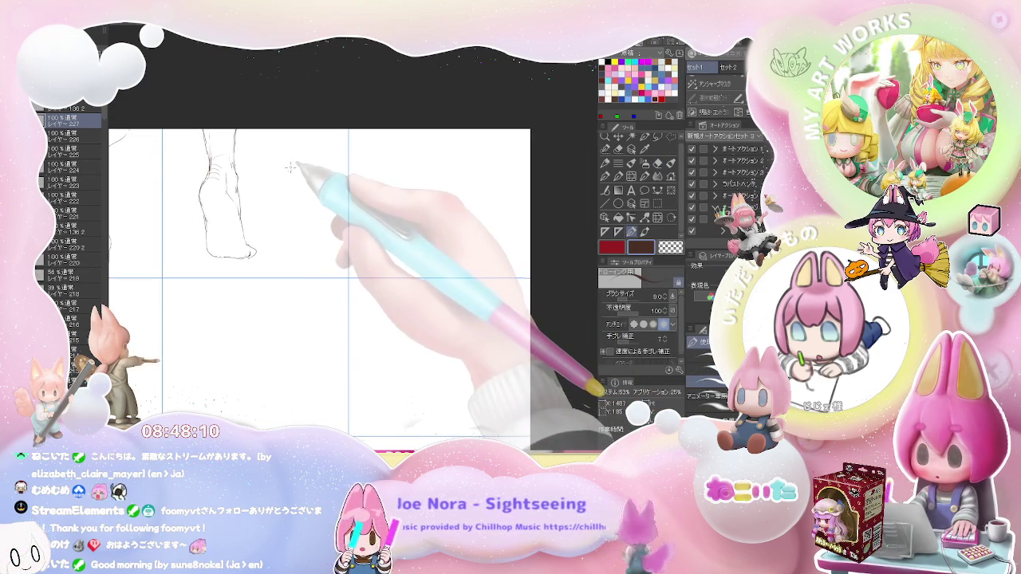
# Bring the next blank panel into view and begin the third foot with a toe curve.
pyautogui.scroll(-2, 342, 187)
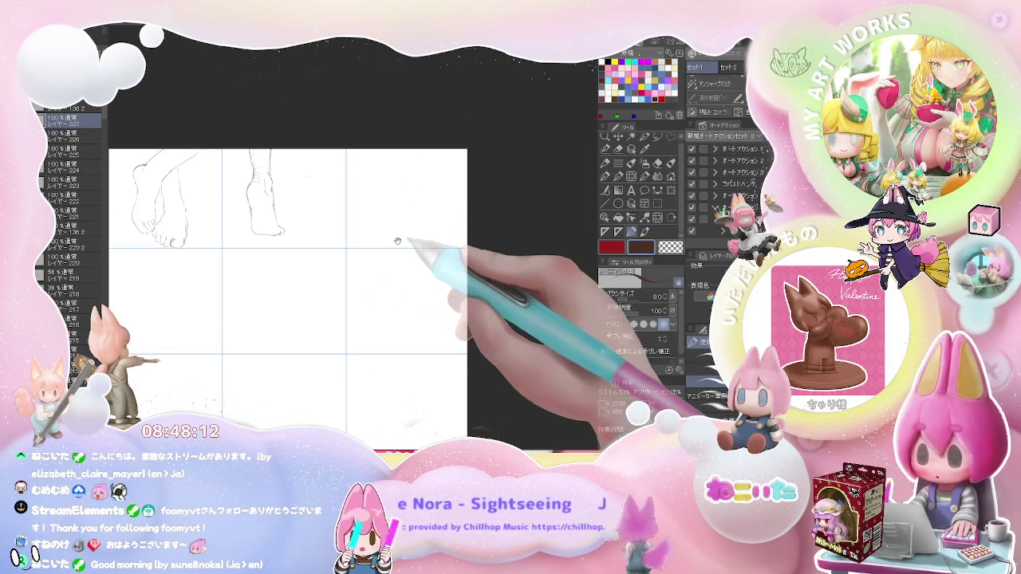
pyautogui.moveTo(397, 241); pyautogui.dragTo(292, 225)
pyautogui.scroll(1, 283, 200)
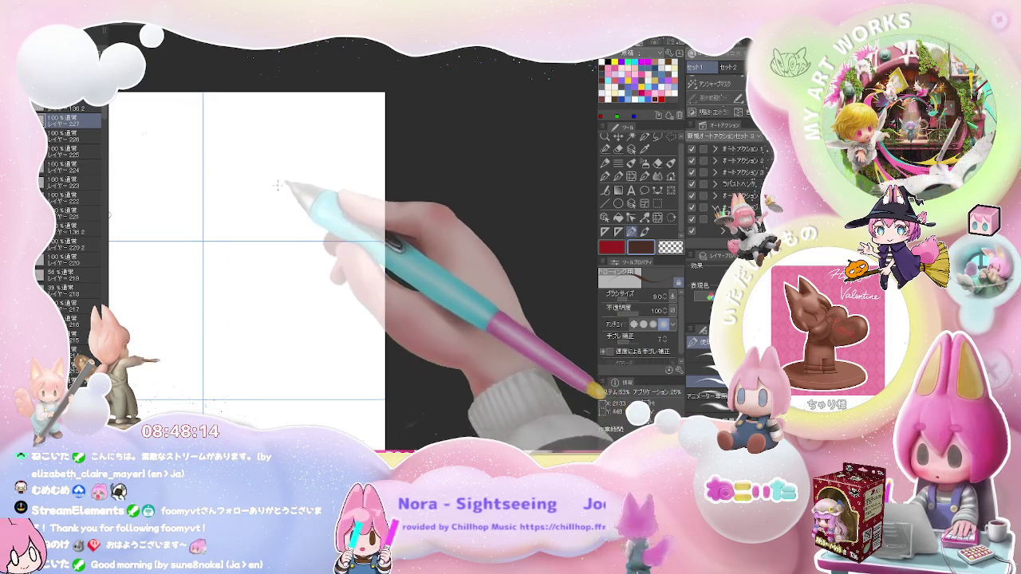
pyautogui.moveTo(246, 147)
pyautogui.mouseDown()
pyautogui.moveTo(235, 141)
pyautogui.moveTo(243, 154)
pyautogui.mouseUp()
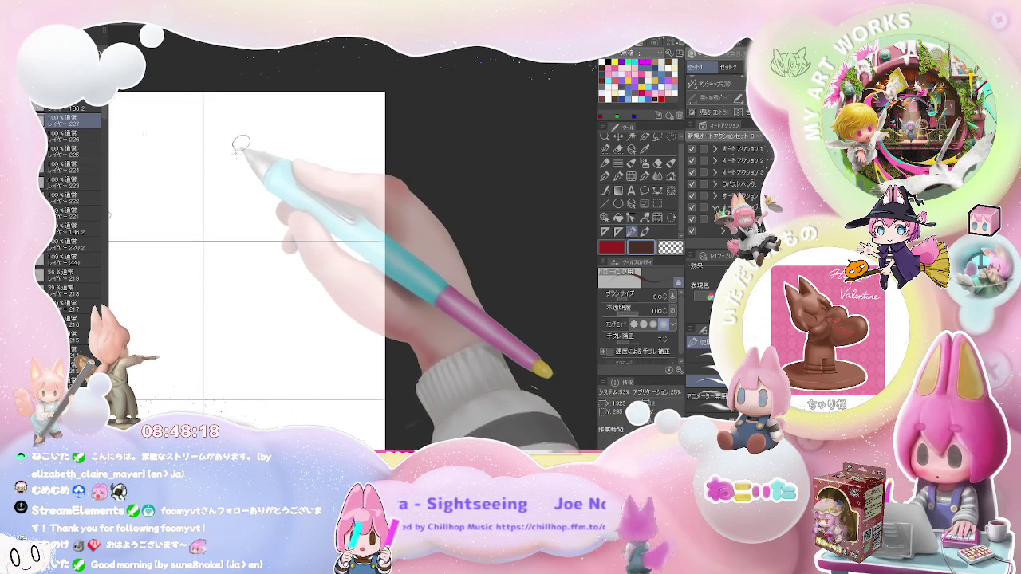
pyautogui.moveTo(237, 148); pyautogui.dragTo(244, 153)
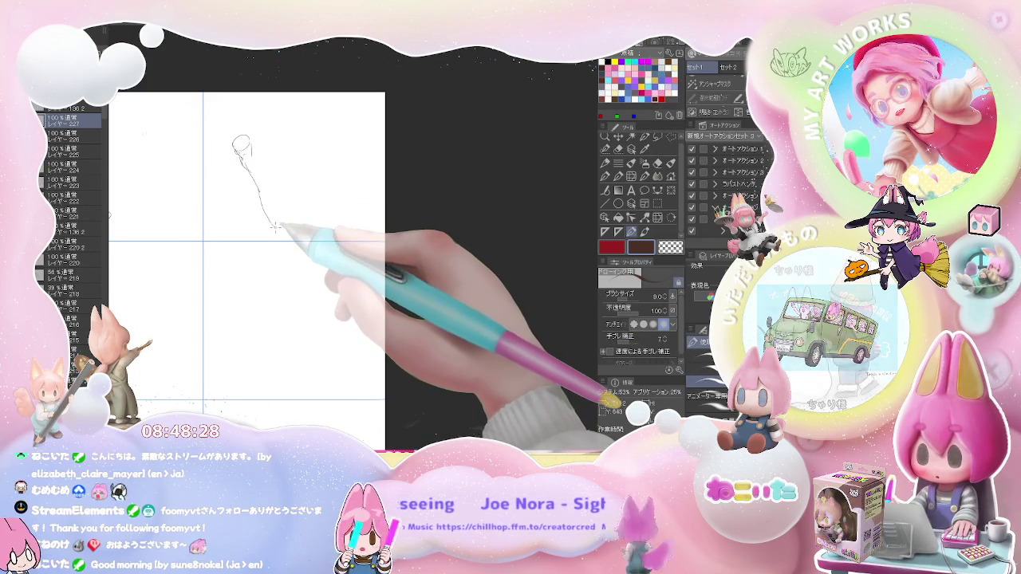
# Erase a correction, then extend the foot's side line, top toe curve and right edge.
pyautogui.press('e')
pyautogui.press('p')
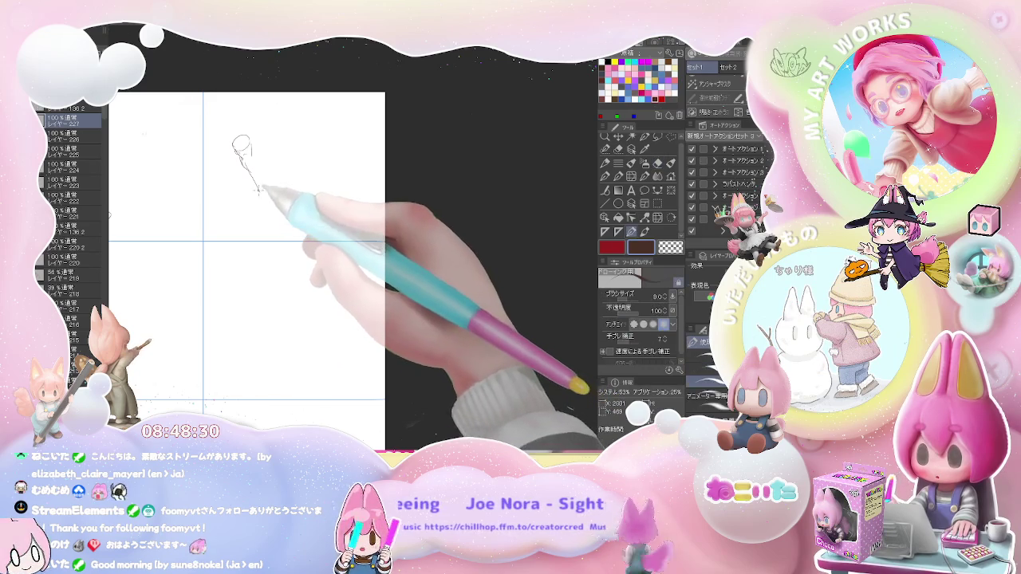
pyautogui.moveTo(264, 211); pyautogui.dragTo(297, 244)
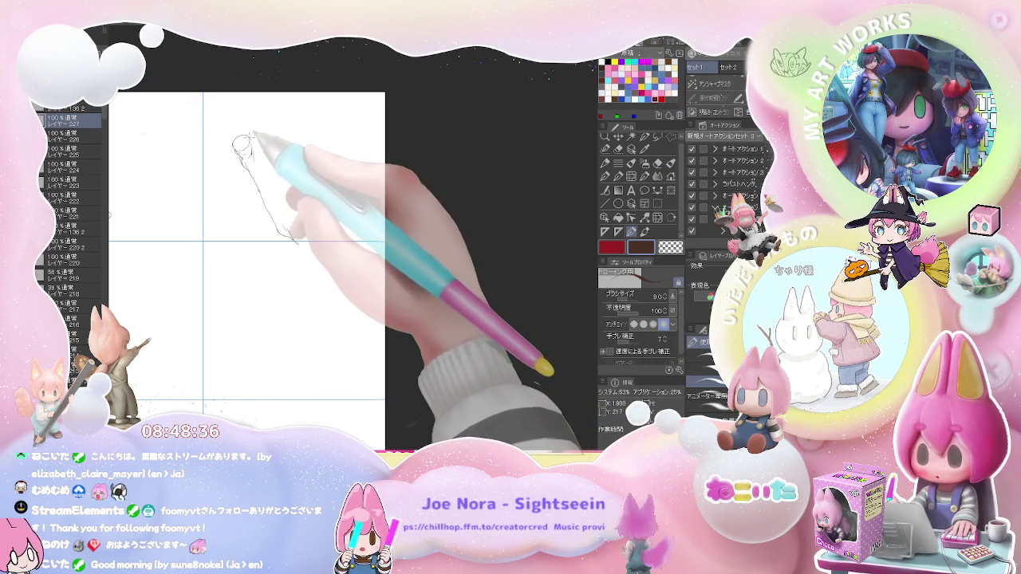
pyautogui.moveTo(252, 118); pyautogui.dragTo(242, 129)
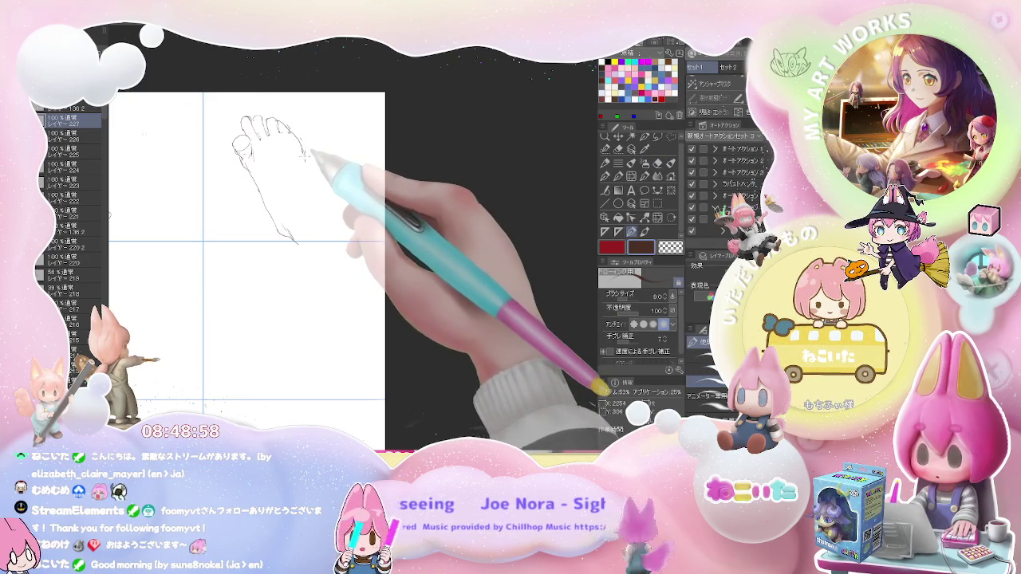
pyautogui.moveTo(314, 164); pyautogui.dragTo(317, 180)
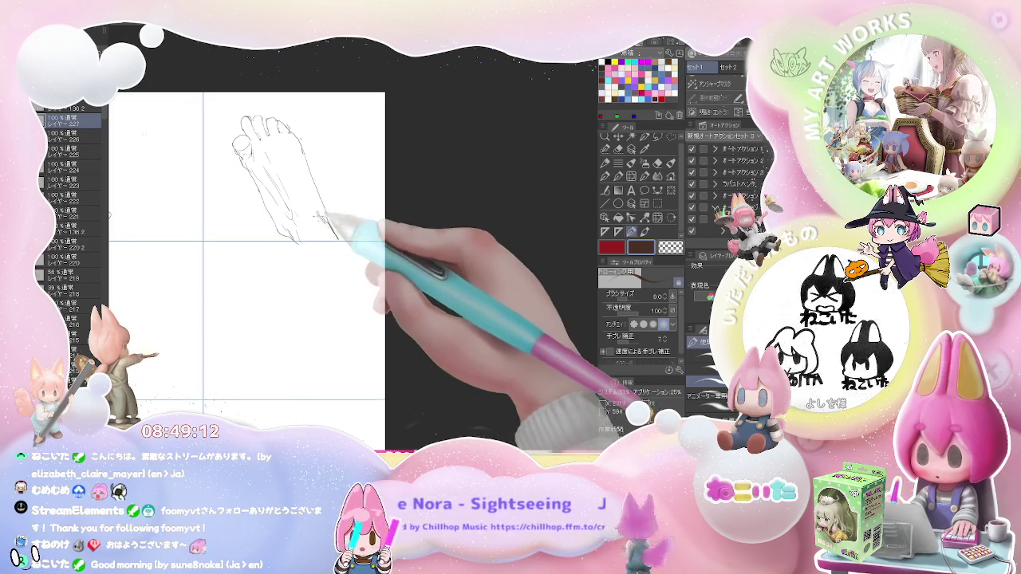
pyautogui.scroll(-2, 350, 239)
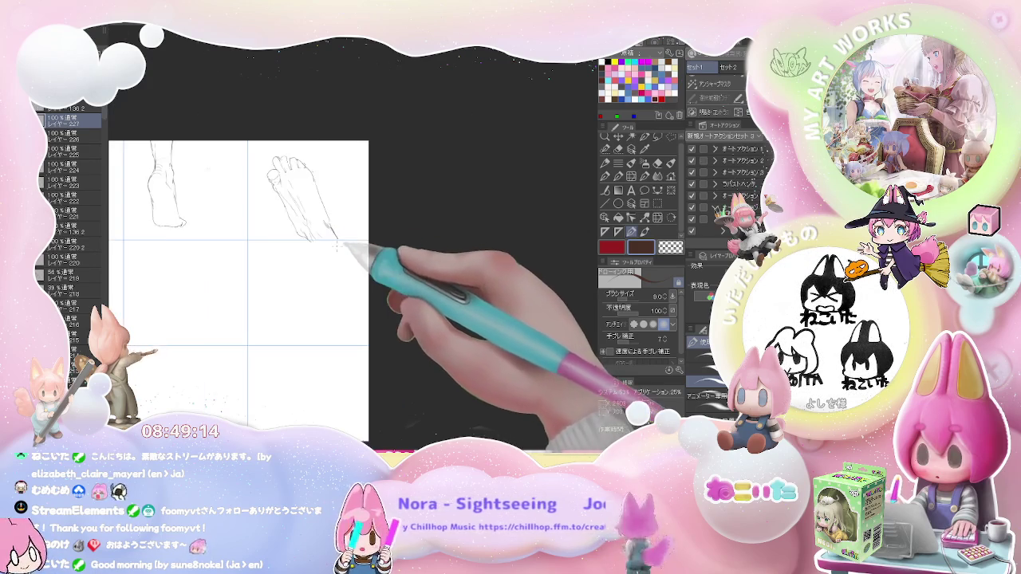
# Draw the side-view foot's front outline down to the toes, with short strokes around the heel.
pyautogui.scroll(2, 372, 236)
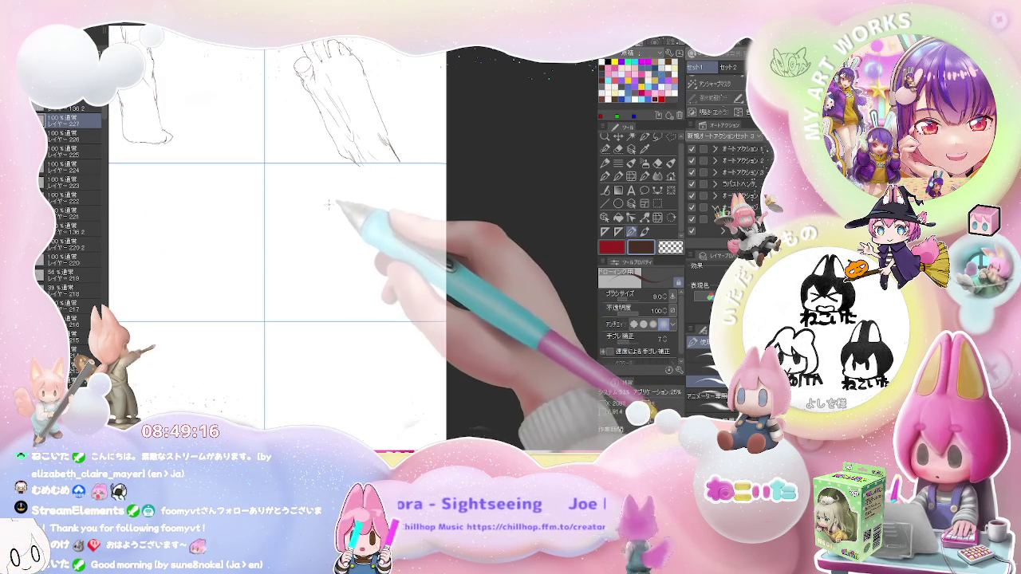
pyautogui.moveTo(302, 169); pyautogui.dragTo(317, 203)
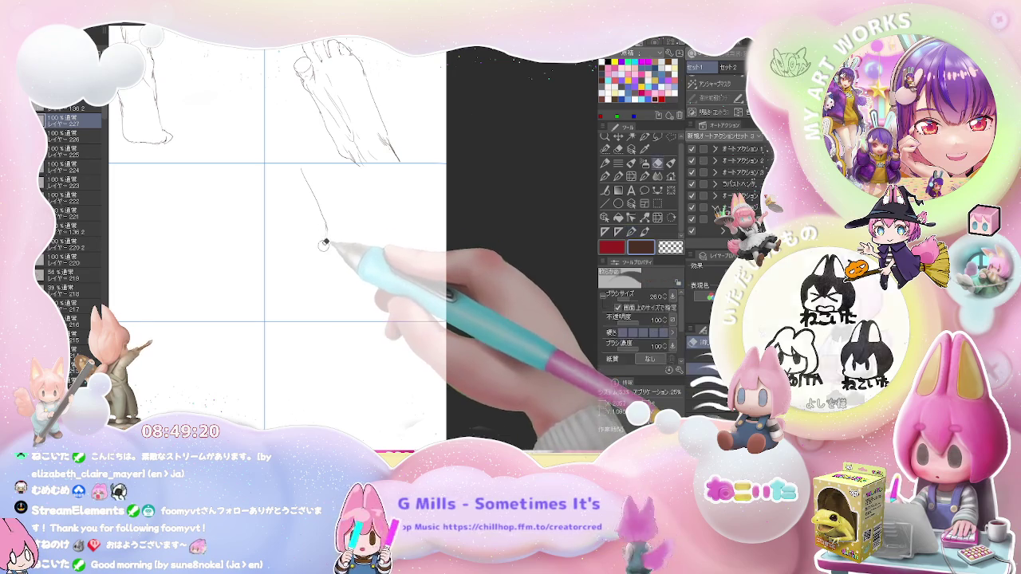
pyautogui.moveTo(322, 250); pyautogui.dragTo(298, 279)
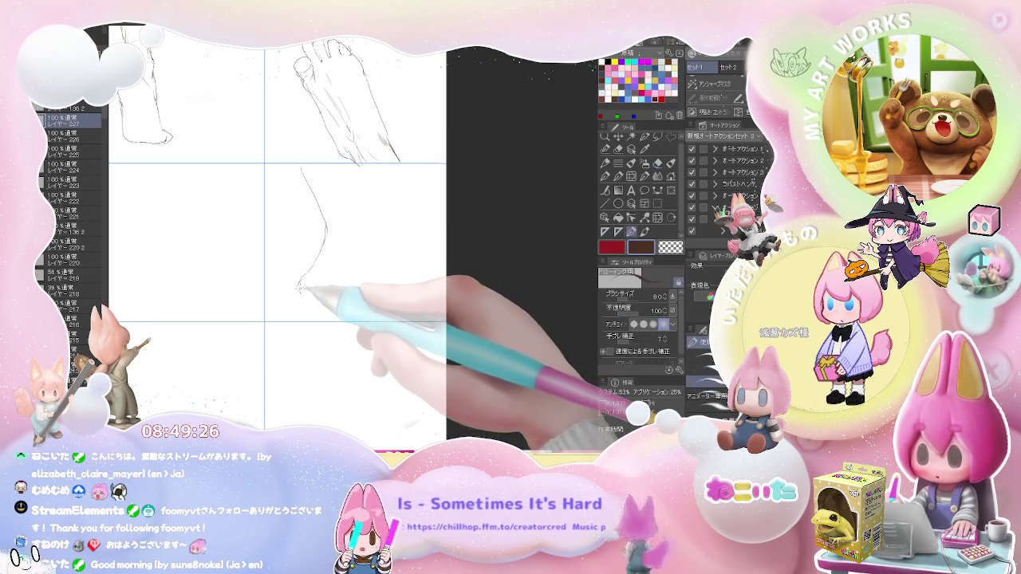
pyautogui.moveTo(298, 289); pyautogui.dragTo(302, 306)
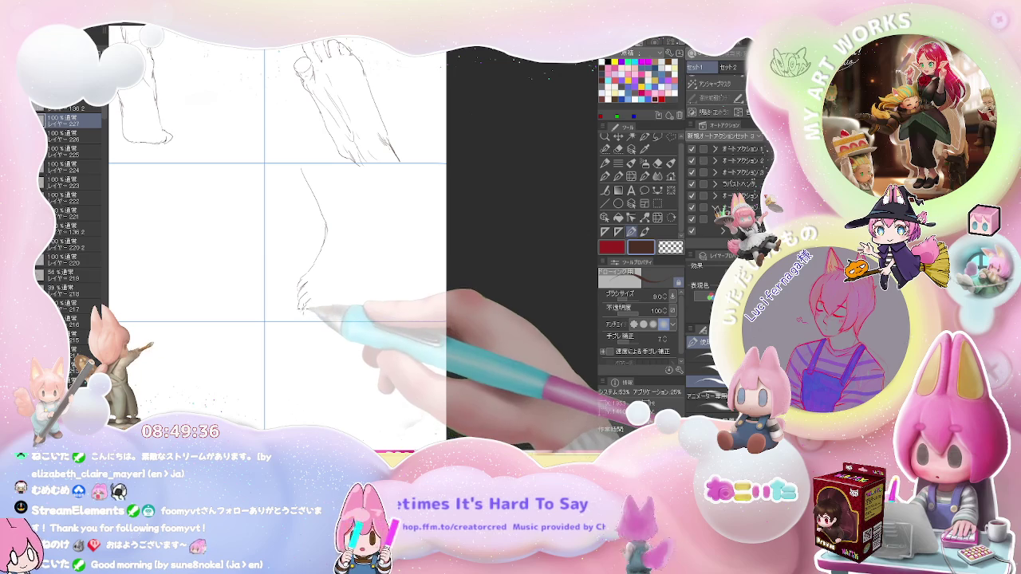
pyautogui.moveTo(304, 297); pyautogui.dragTo(313, 313)
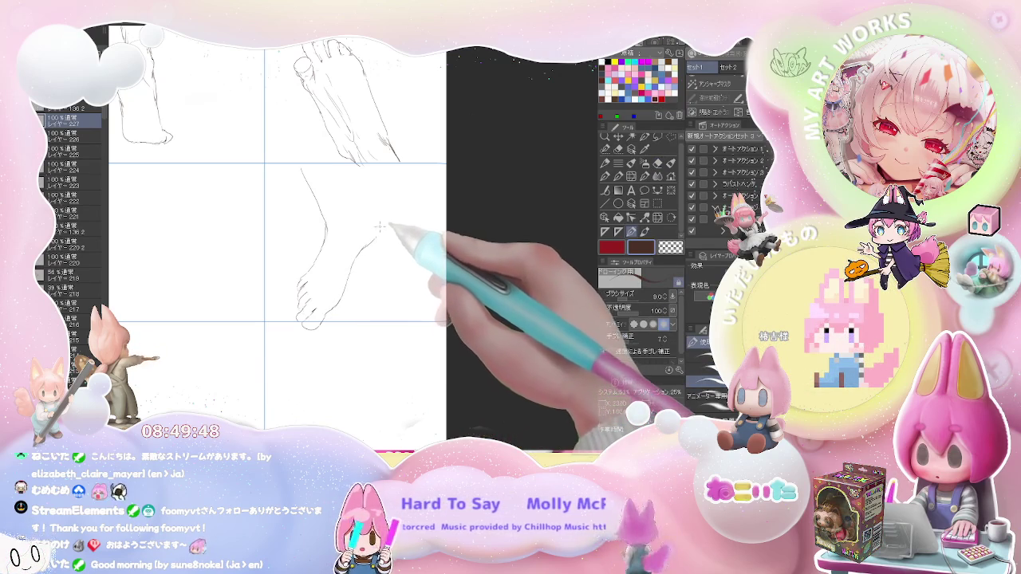
# Add the ankle curve and back of the leg, then refine the toe and top-of-foot lines.
pyautogui.moveTo(376, 213); pyautogui.dragTo(372, 243)
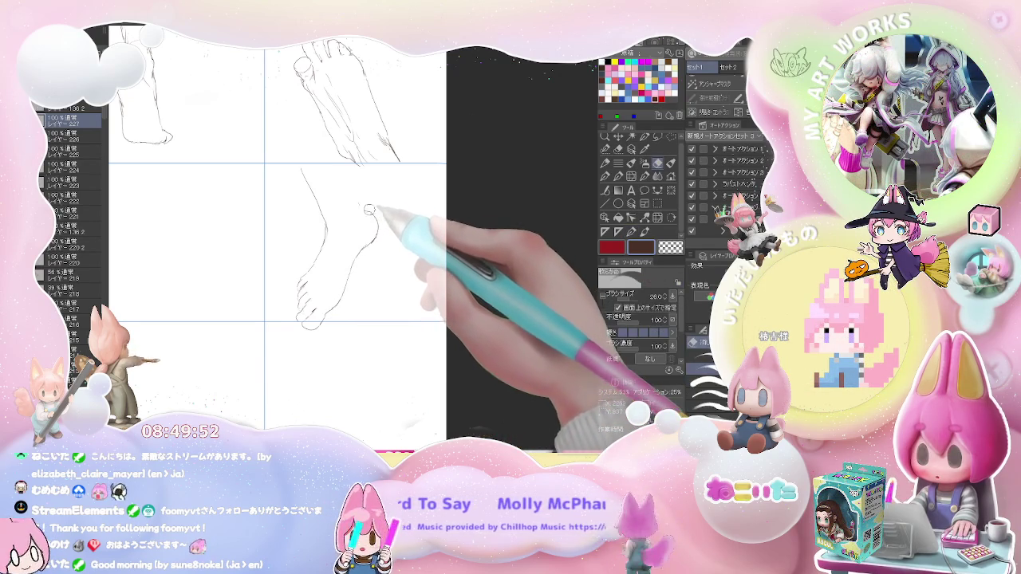
pyautogui.moveTo(343, 169)
pyautogui.mouseDown()
pyautogui.moveTo(364, 211)
pyautogui.moveTo(333, 223)
pyautogui.mouseUp()
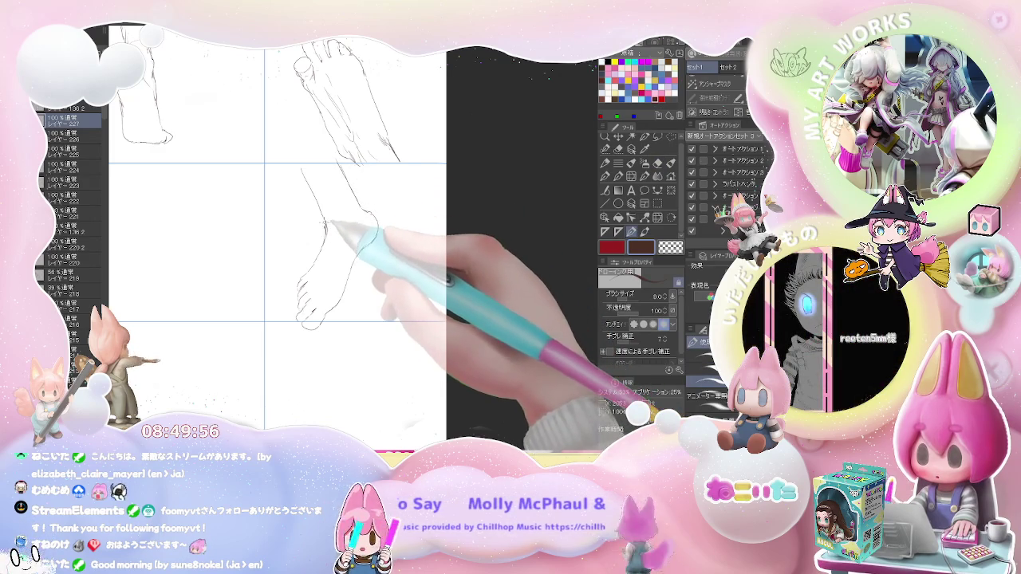
pyautogui.moveTo(292, 169)
pyautogui.mouseDown()
pyautogui.moveTo(323, 214)
pyautogui.moveTo(371, 217)
pyautogui.mouseUp()
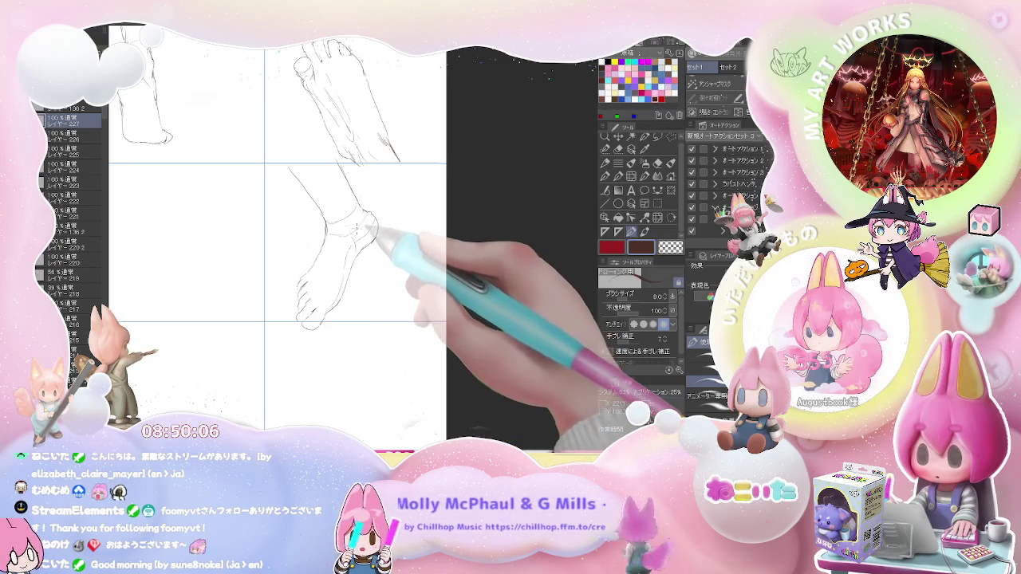
pyautogui.moveTo(370, 229); pyautogui.dragTo(317, 289)
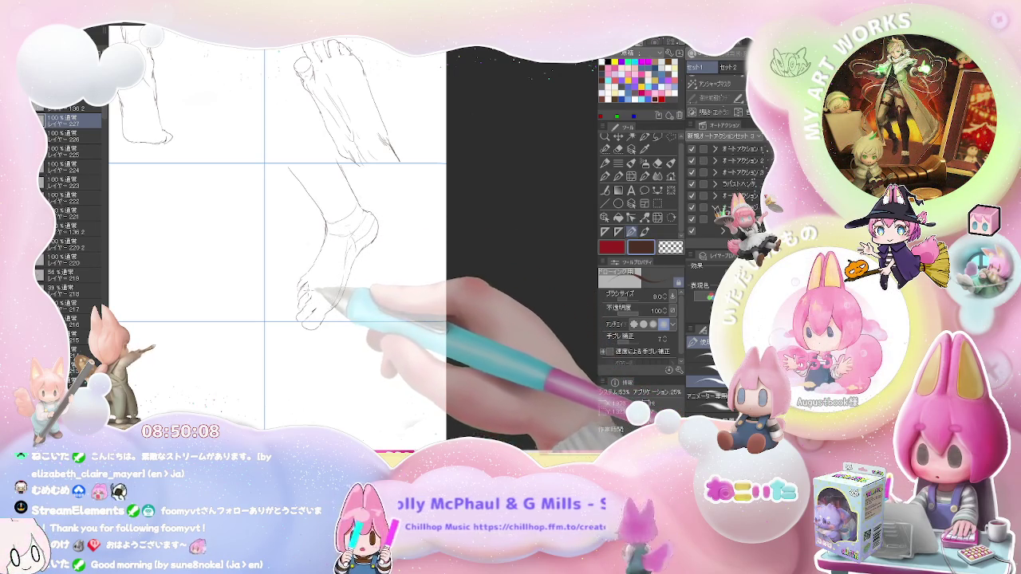
pyautogui.moveTo(311, 293); pyautogui.dragTo(325, 266)
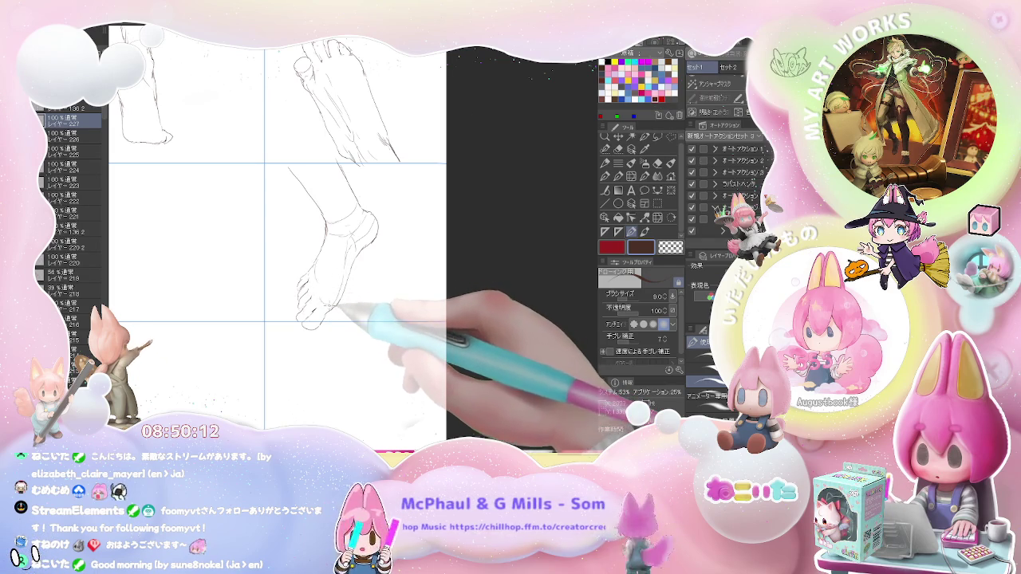
pyautogui.moveTo(334, 255)
pyautogui.mouseDown()
pyautogui.moveTo(330, 282)
pyautogui.moveTo(505, 286)
pyautogui.mouseUp()
# Outline the fifth foot up to a pointed toe tip and down the front of the ankle.
pyautogui.moveTo(281, 247)
pyautogui.mouseDown()
pyautogui.moveTo(335, 236)
pyautogui.moveTo(388, 187)
pyautogui.mouseUp()
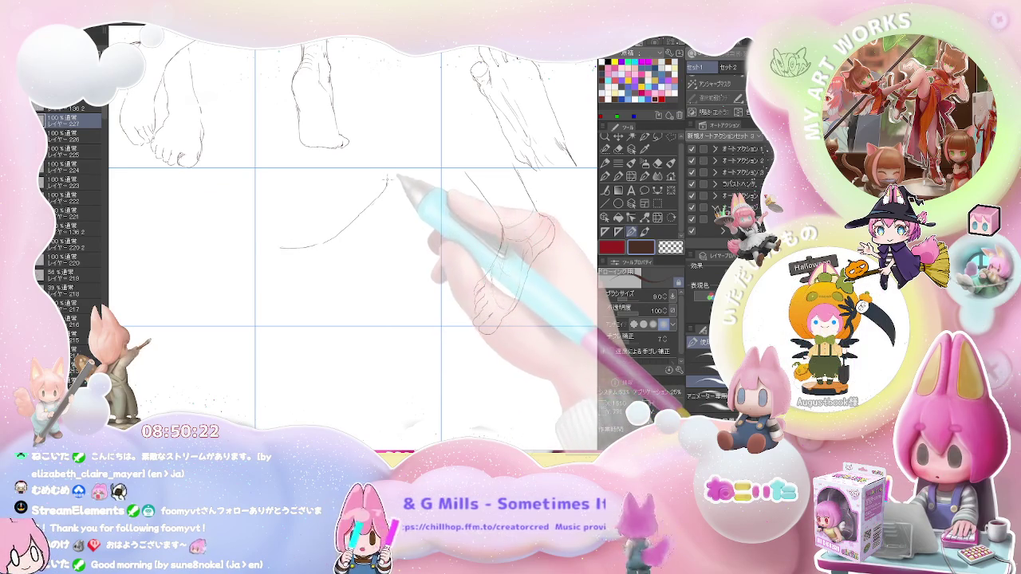
pyautogui.press('e')
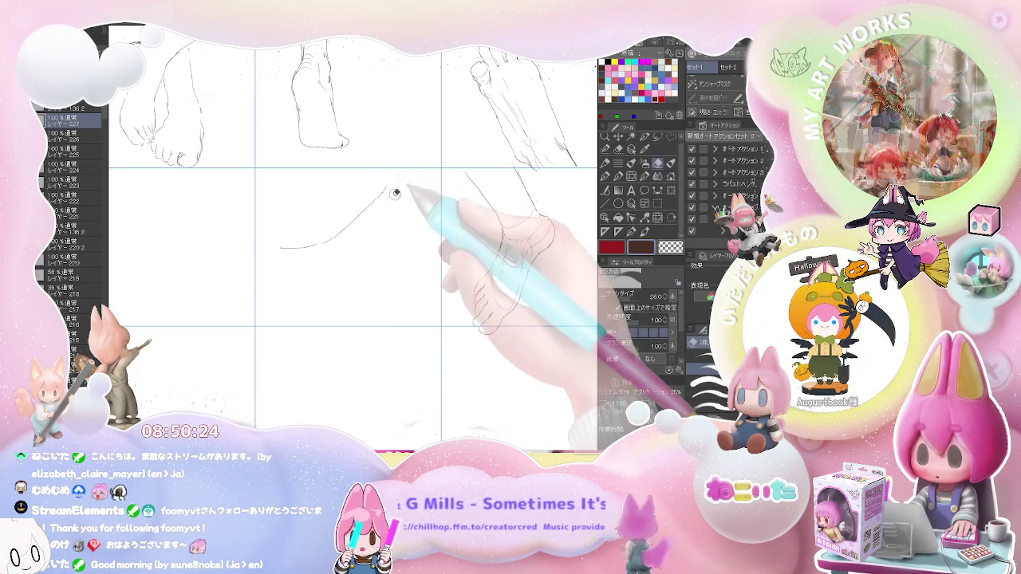
pyautogui.press('p')
pyautogui.moveTo(386, 188); pyautogui.dragTo(403, 193)
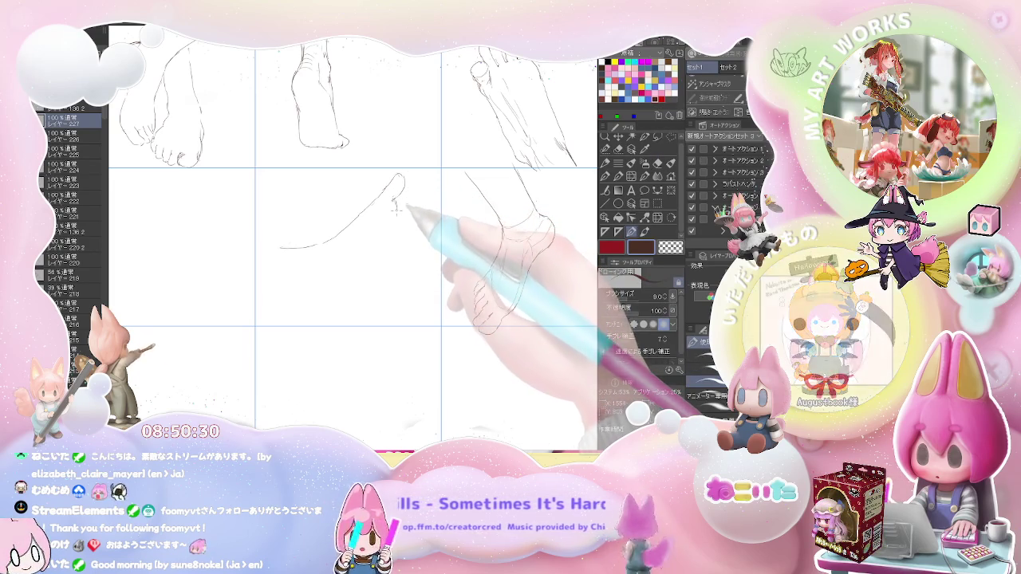
pyautogui.moveTo(381, 236); pyautogui.dragTo(354, 289)
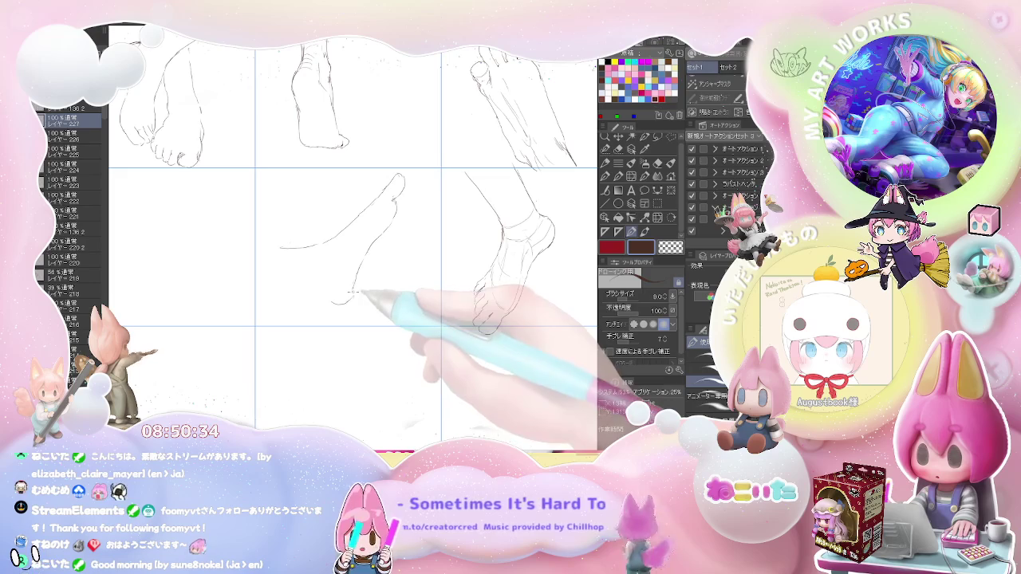
# Draw the heel, sole line and arch of the foot, erasing stray marks.
pyautogui.press('e')
pyautogui.press('p')
pyautogui.moveTo(356, 275); pyautogui.dragTo(332, 306)
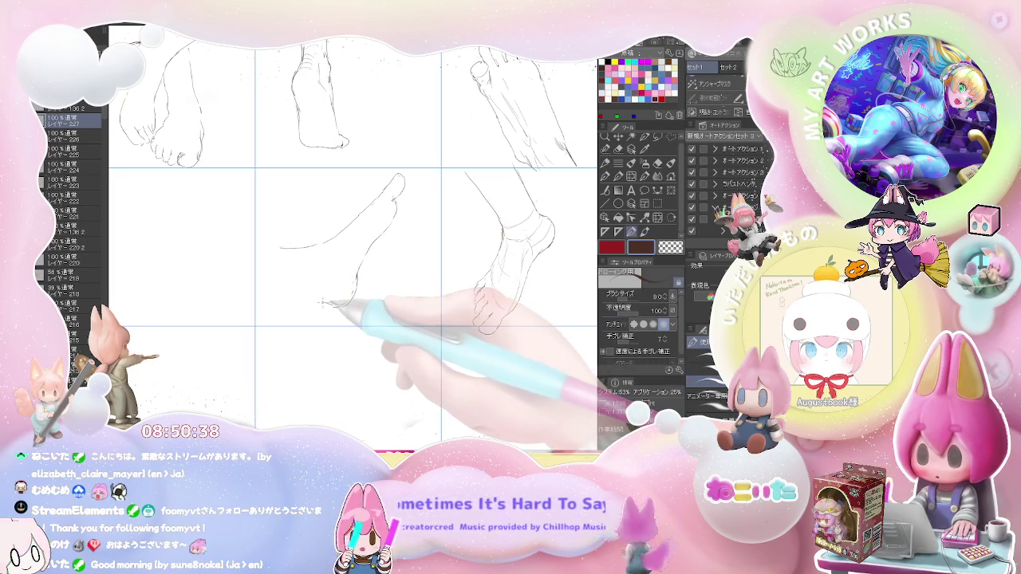
pyautogui.moveTo(335, 299); pyautogui.dragTo(269, 307)
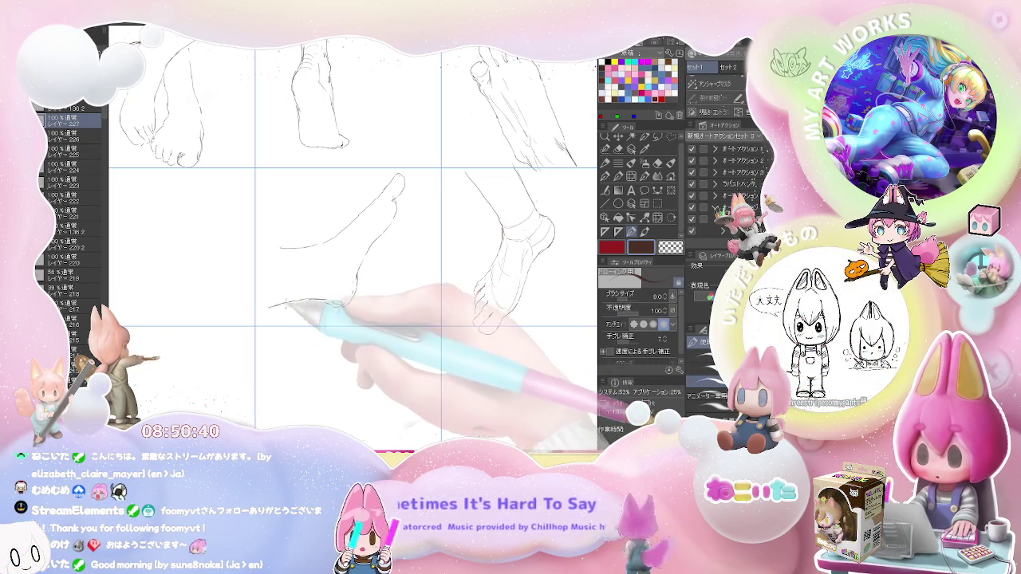
pyautogui.press('e')
pyautogui.press('p')
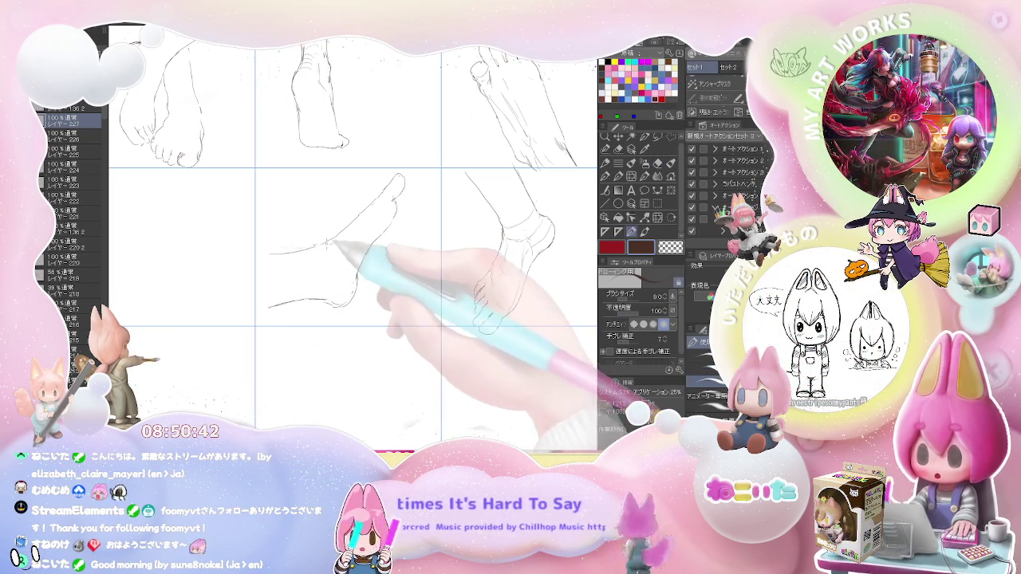
pyautogui.moveTo(271, 254); pyautogui.dragTo(348, 231)
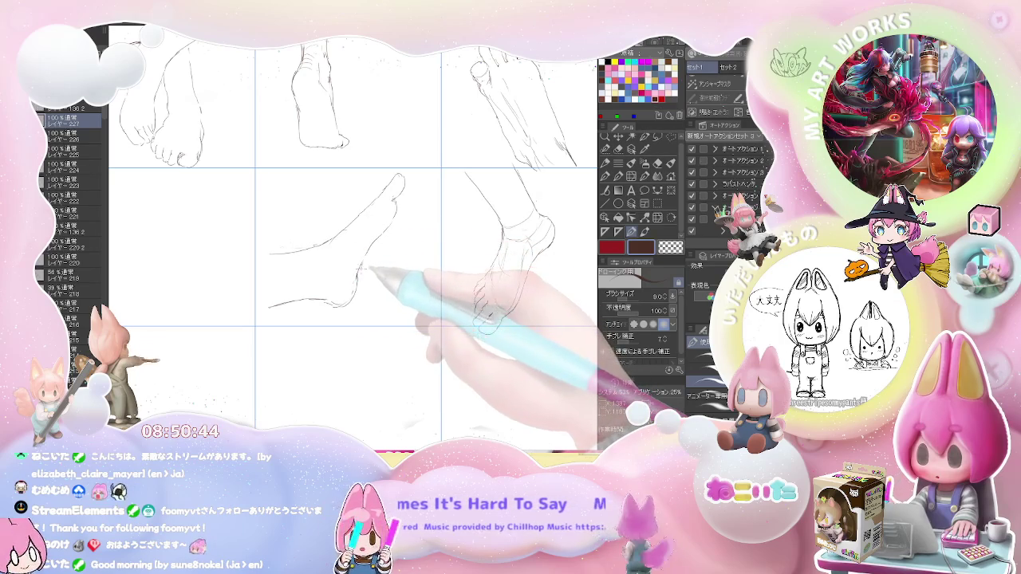
# Touch up the toe and heel lines and erase leftover marks.
pyautogui.moveTo(402, 182)
pyautogui.mouseDown()
pyautogui.moveTo(398, 198)
pyautogui.moveTo(375, 204)
pyautogui.moveTo(373, 224)
pyautogui.mouseUp()
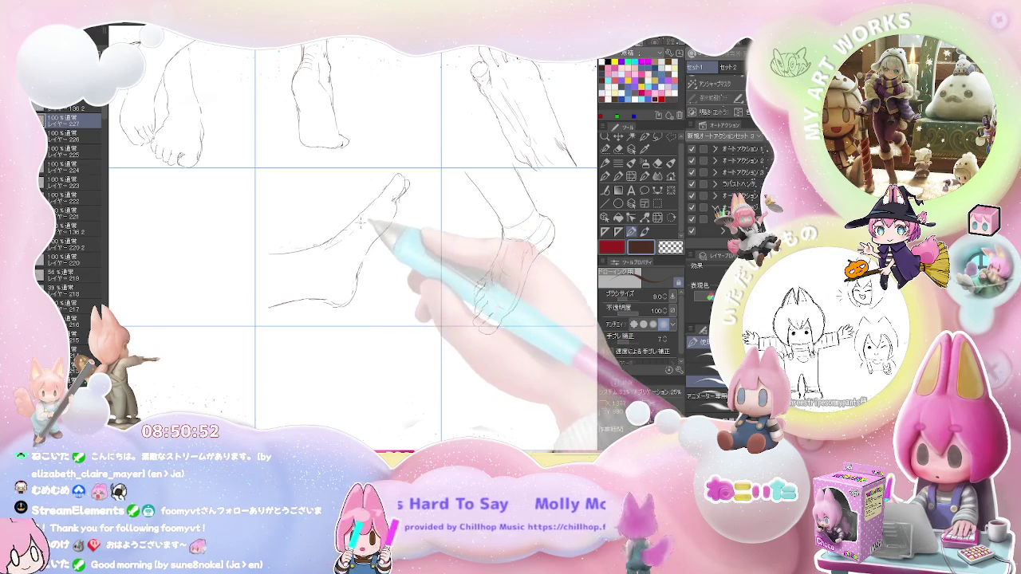
pyautogui.moveTo(353, 250)
pyautogui.mouseDown()
pyautogui.moveTo(332, 300)
pyautogui.moveTo(373, 271)
pyautogui.mouseUp()
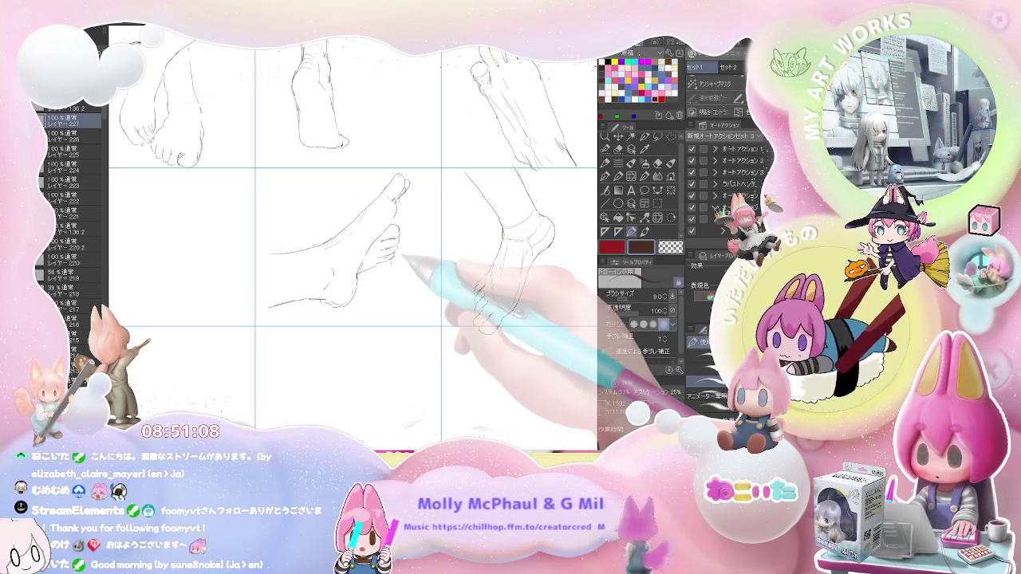
pyautogui.press('e')
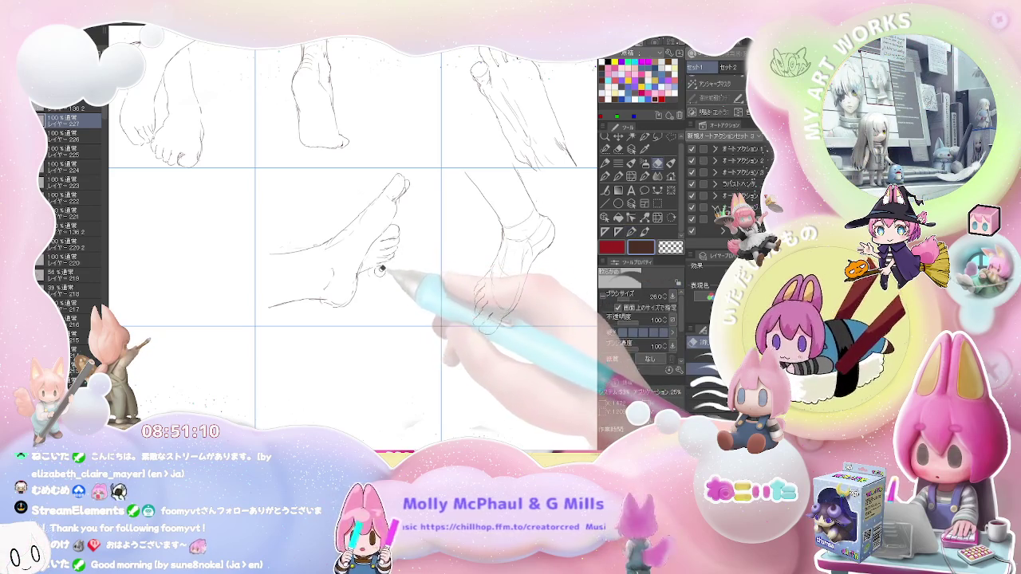
pyautogui.press('p')
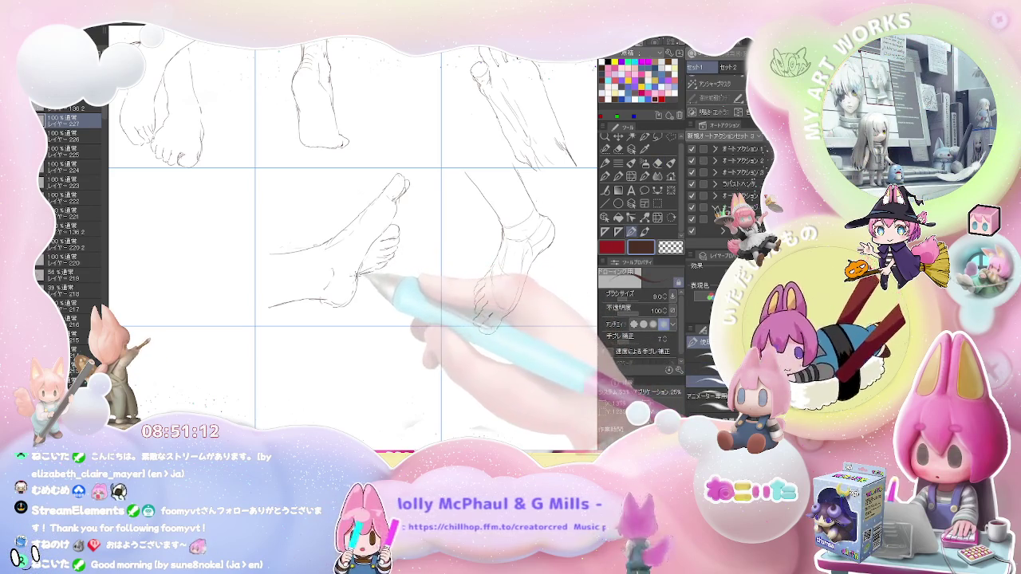
pyautogui.hotkey('ctrl', '-')
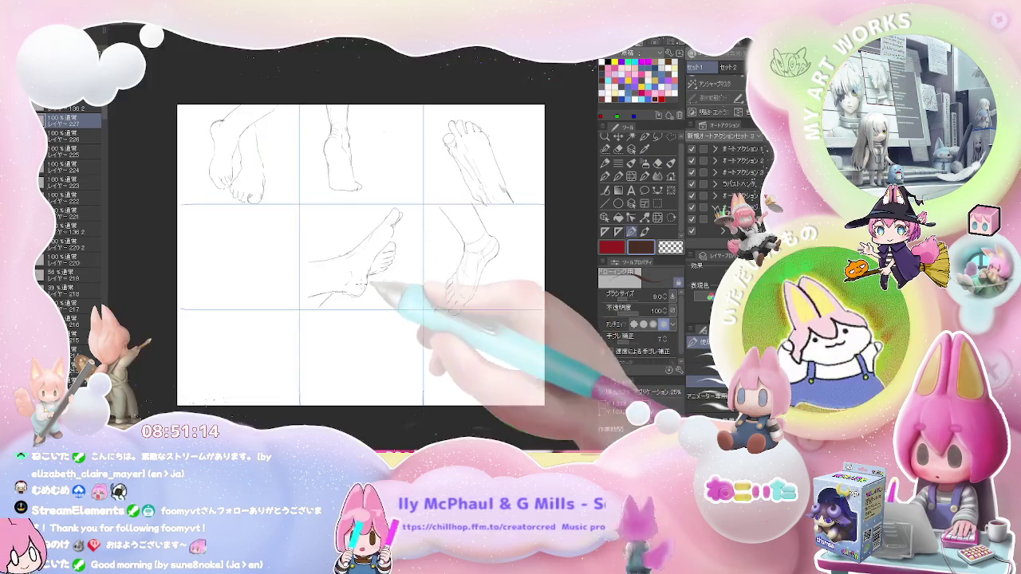
pyautogui.moveTo(373, 289); pyautogui.dragTo(469, 289)
pyautogui.hotkey('ctrl', '+')
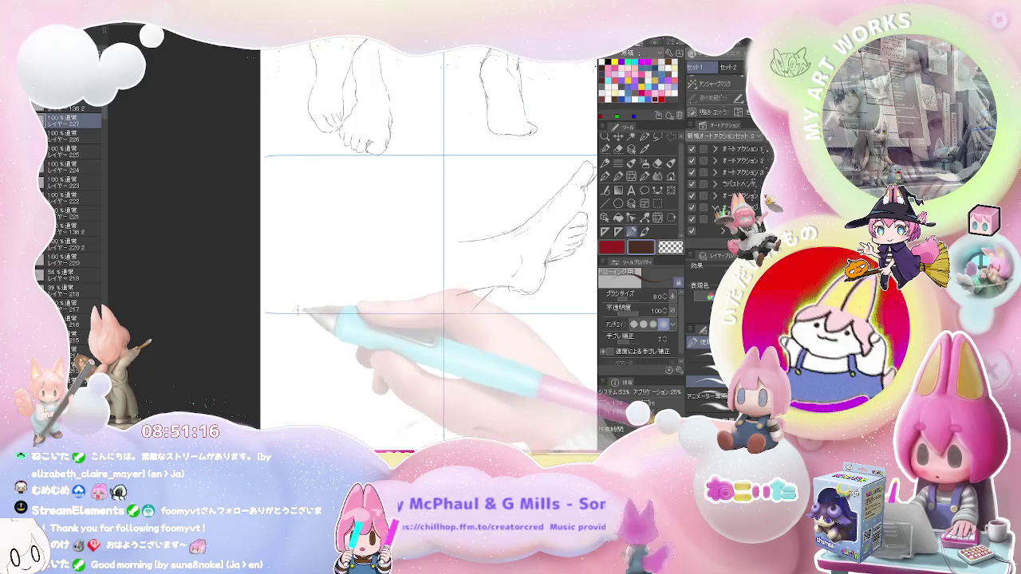
pyautogui.hotkey('ctrl', '-')
pyautogui.hotkey('ctrl', '-')
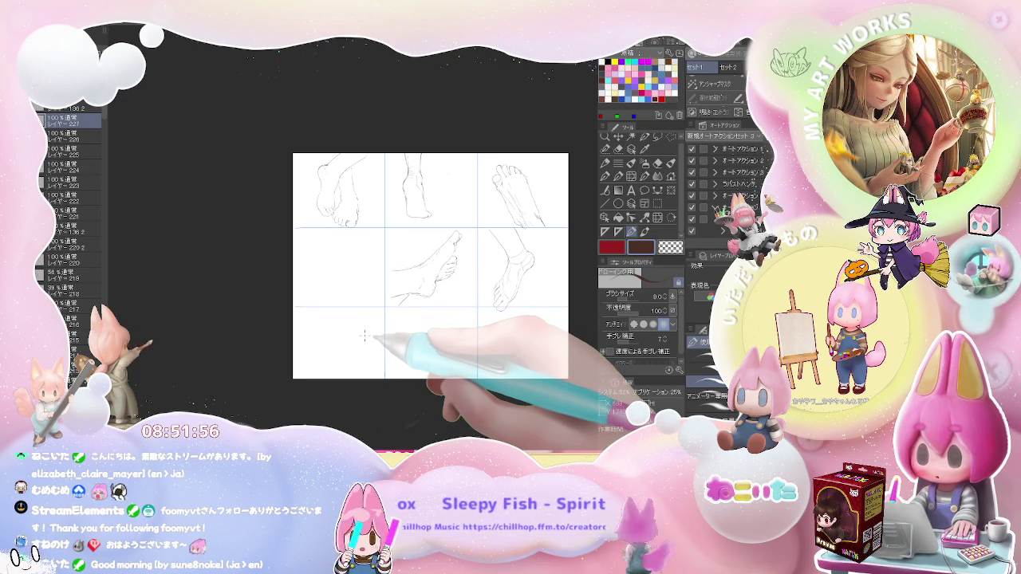
pyautogui.hotkey('ctrl', '+')
pyautogui.hotkey('ctrl', '+')
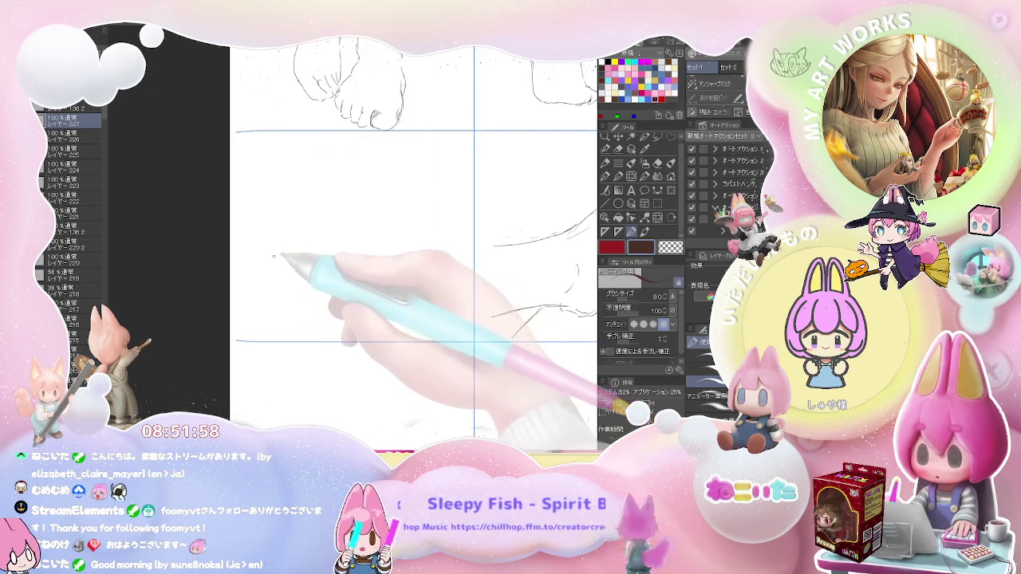
# Rough in the shoe's sole, toe curve and top line in the empty bottom-row panel.
pyautogui.moveTo(269, 274)
pyautogui.mouseDown()
pyautogui.moveTo(287, 259)
pyautogui.moveTo(263, 294)
pyautogui.moveTo(279, 303)
pyautogui.moveTo(358, 302)
pyautogui.mouseUp()
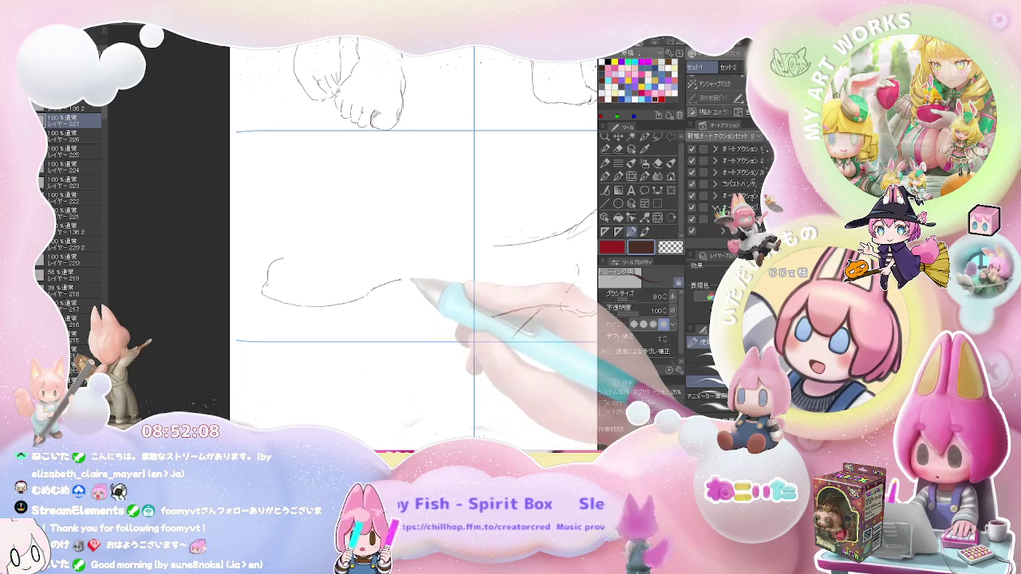
pyautogui.moveTo(368, 295); pyautogui.dragTo(439, 268)
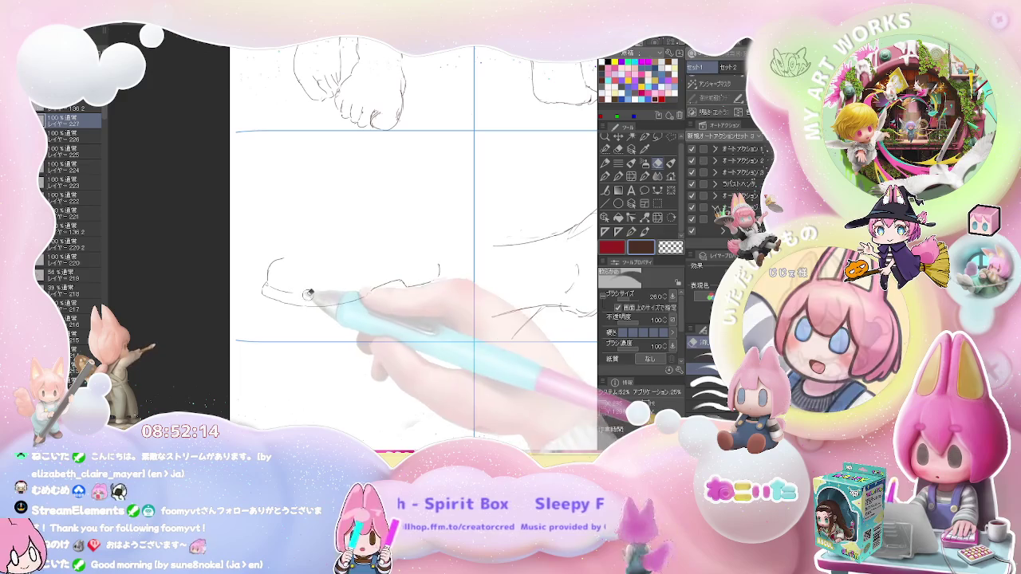
pyautogui.moveTo(399, 287); pyautogui.dragTo(431, 280)
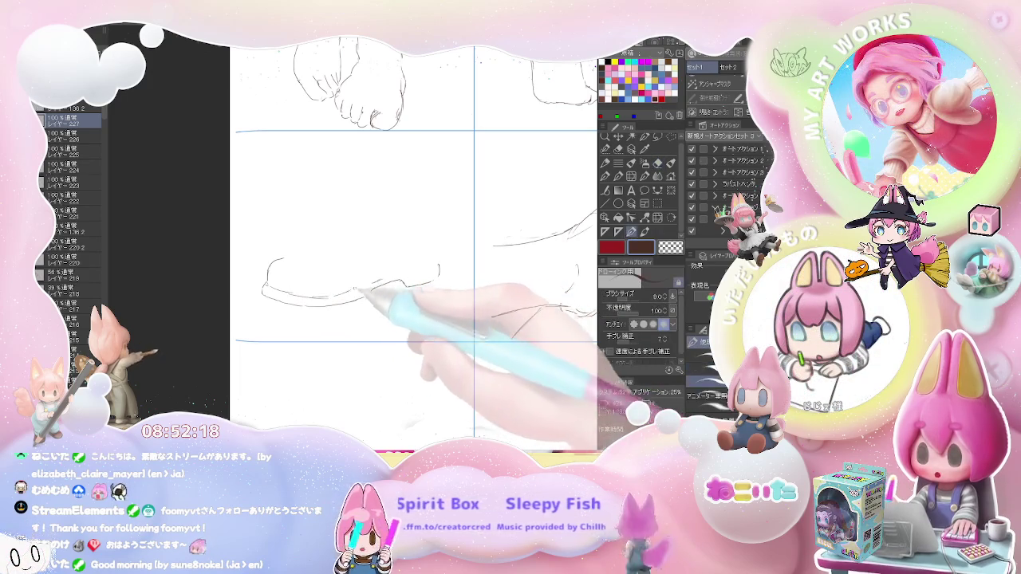
pyautogui.moveTo(393, 279)
pyautogui.mouseDown()
pyautogui.moveTo(438, 263)
pyautogui.moveTo(438, 276)
pyautogui.mouseUp()
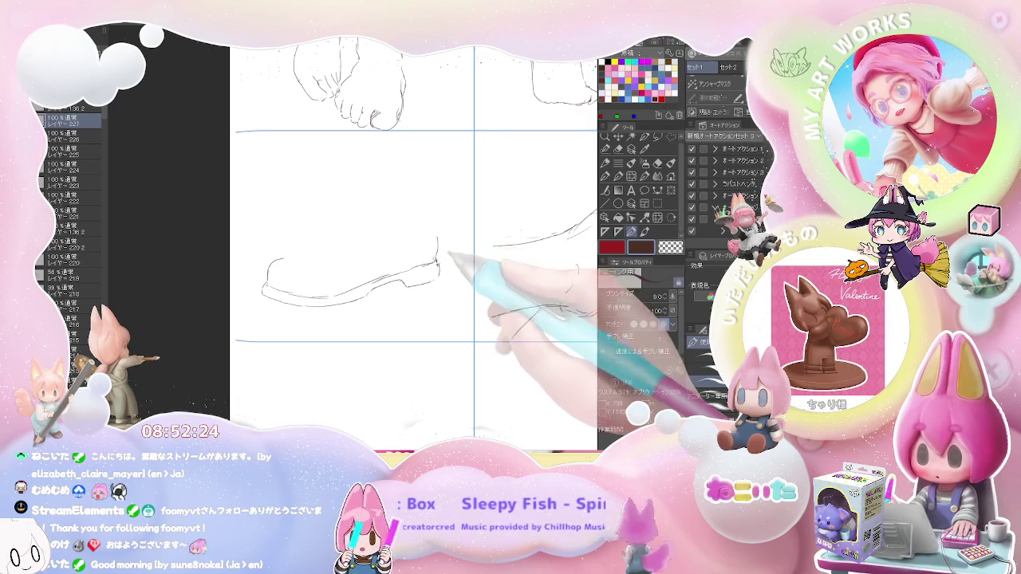
pyautogui.moveTo(437, 259); pyautogui.dragTo(434, 210)
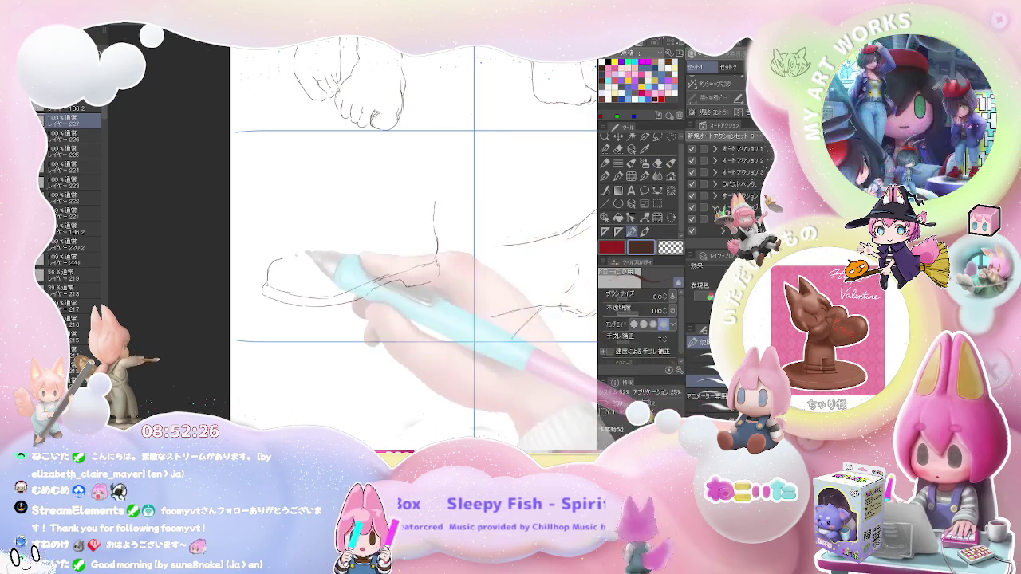
pyautogui.moveTo(340, 258); pyautogui.dragTo(286, 260)
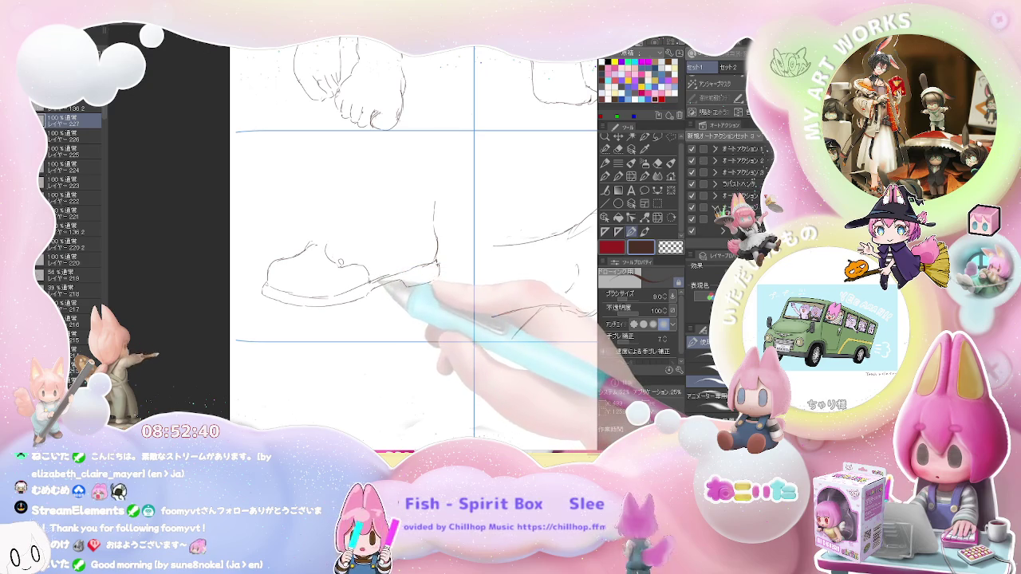
# Raise the heel and ankle lines into a tall shaft and draw its top edge.
pyautogui.moveTo(403, 283)
pyautogui.mouseDown()
pyautogui.moveTo(437, 277)
pyautogui.moveTo(434, 199)
pyautogui.mouseUp()
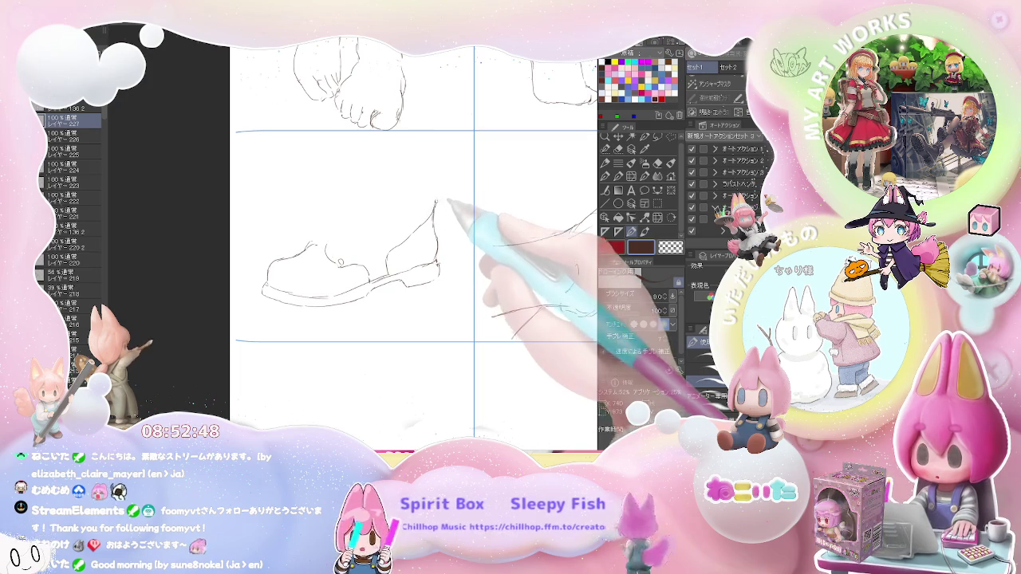
pyautogui.moveTo(435, 201)
pyautogui.mouseDown()
pyautogui.moveTo(437, 187)
pyautogui.moveTo(401, 196)
pyautogui.mouseUp()
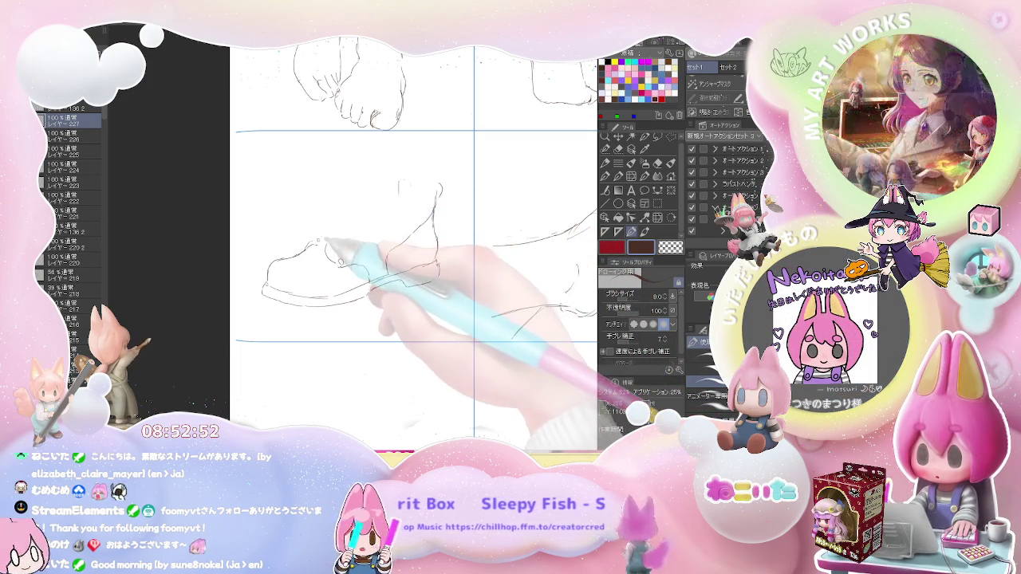
pyautogui.press('e')
pyautogui.press('p')
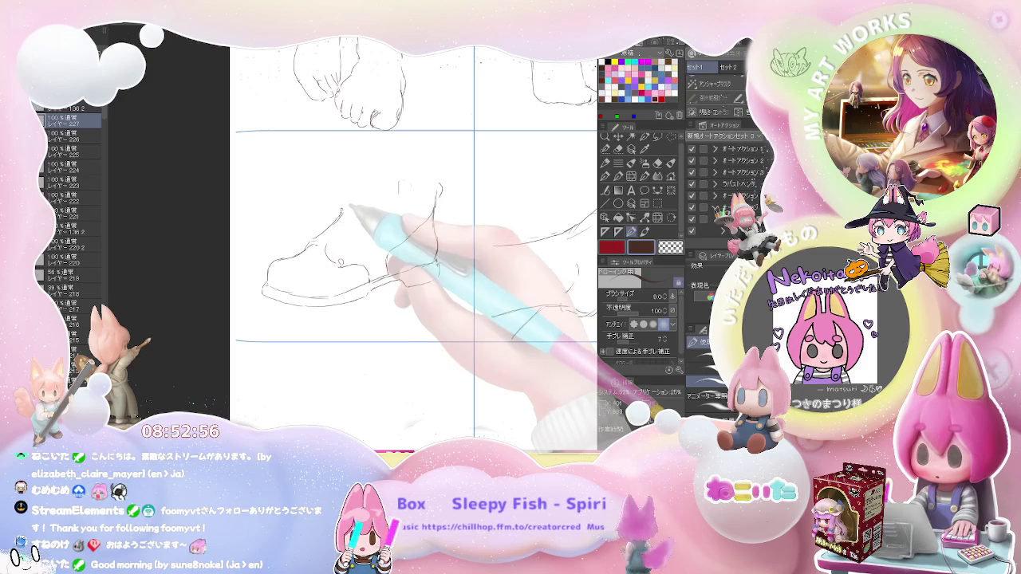
pyautogui.moveTo(344, 209); pyautogui.dragTo(368, 182)
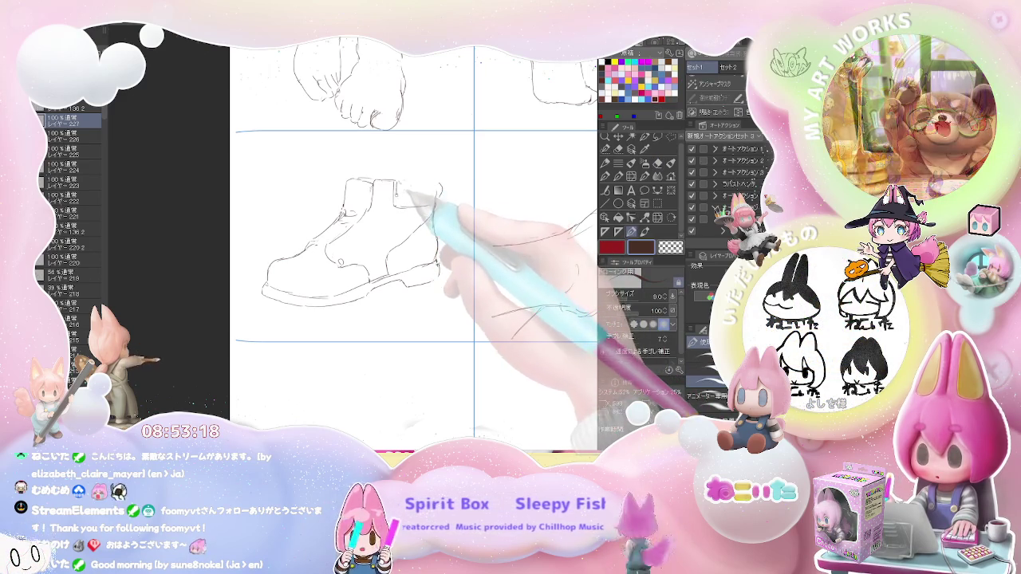
# Pencil the collar strap, buckle and eyelet rings down the boot front, correcting with the eraser.
pyautogui.press('e')
pyautogui.press('p')
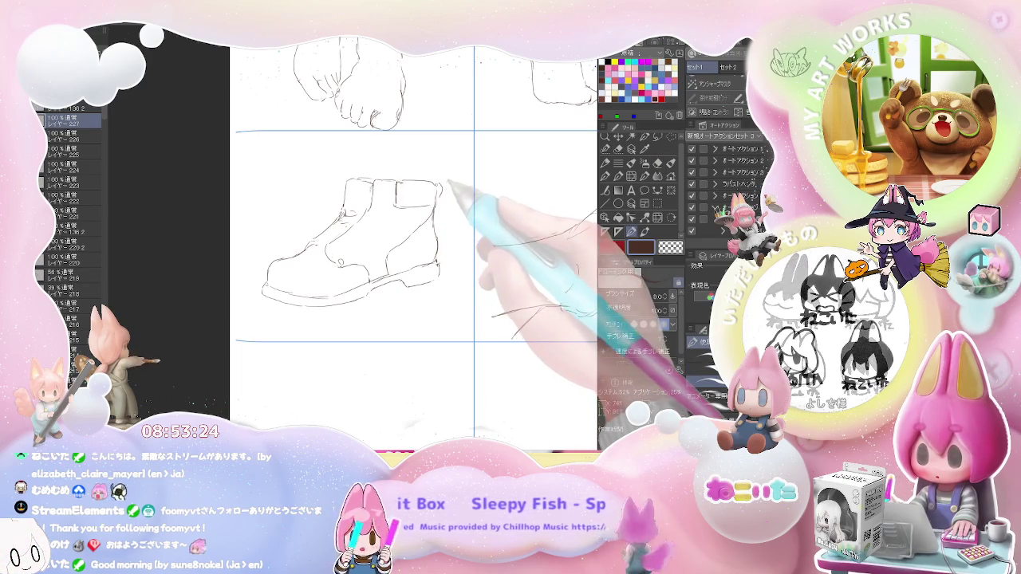
pyautogui.click(422, 194)
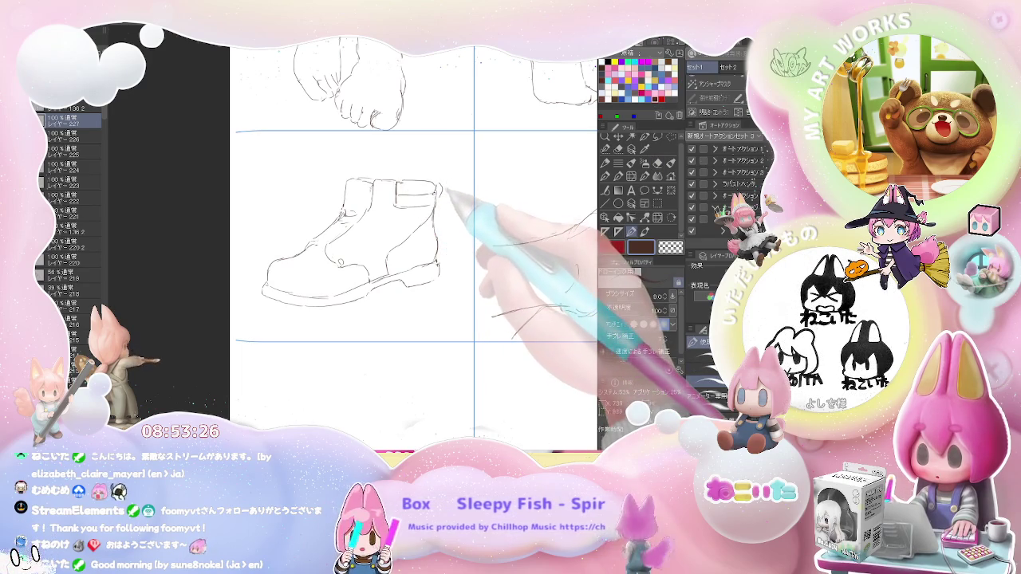
pyautogui.press('e')
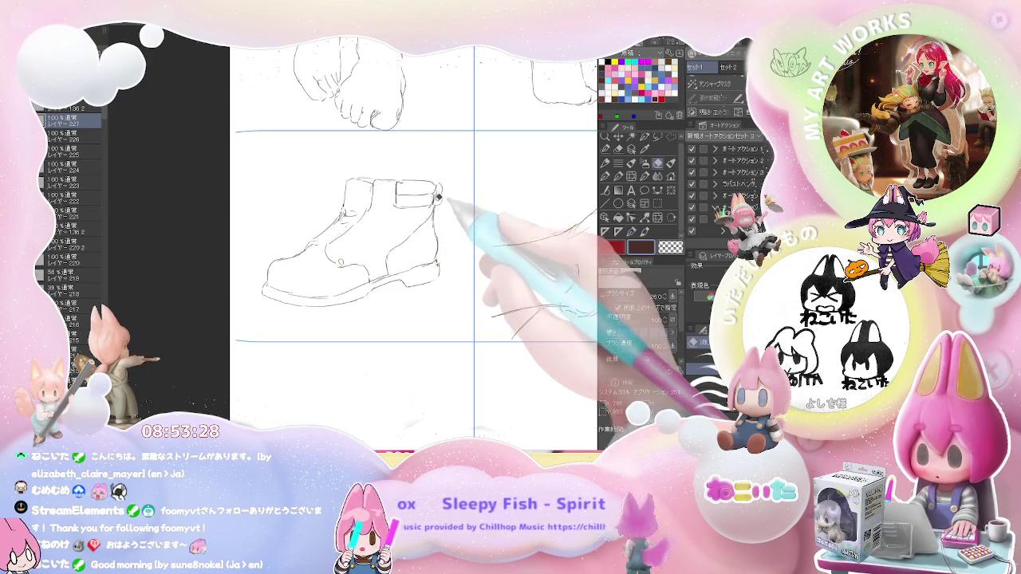
pyautogui.press('p')
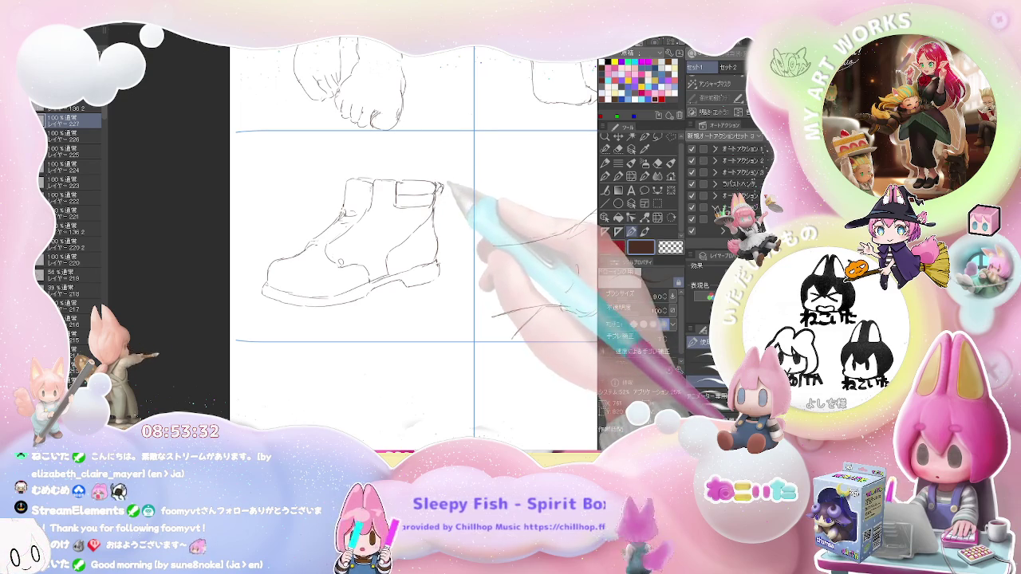
pyautogui.press('e')
pyautogui.press('p')
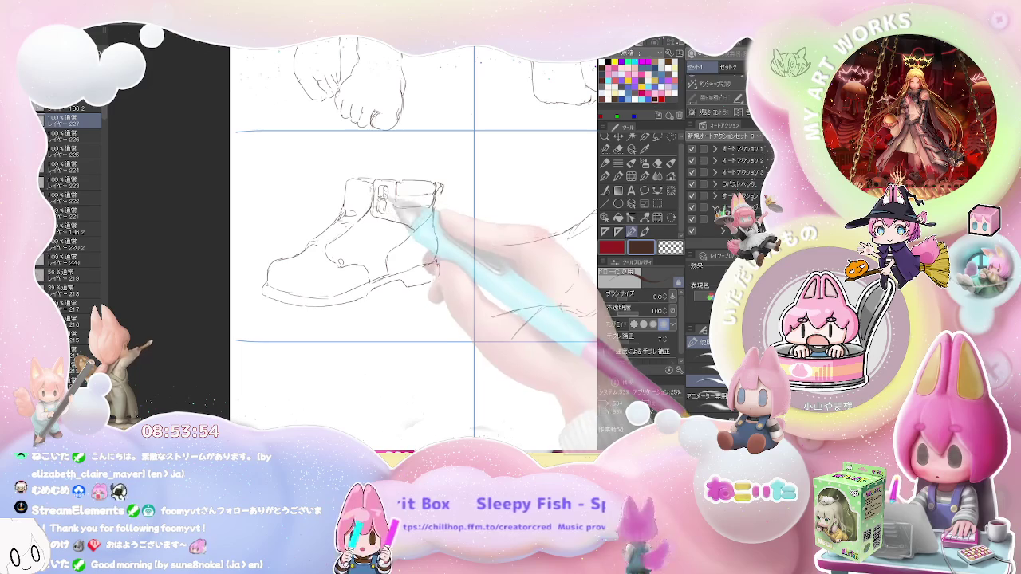
pyautogui.press('e')
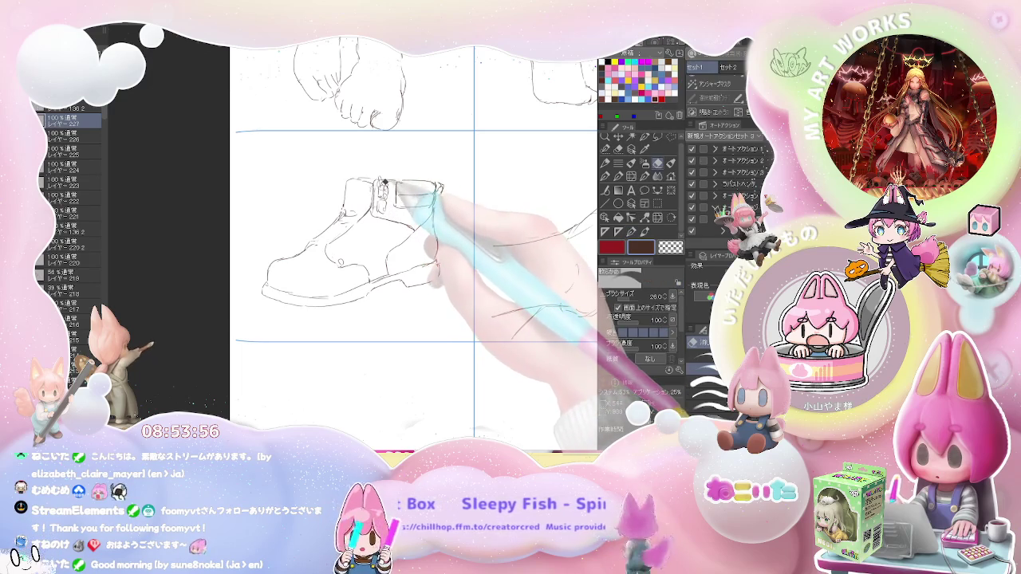
pyautogui.press('p')
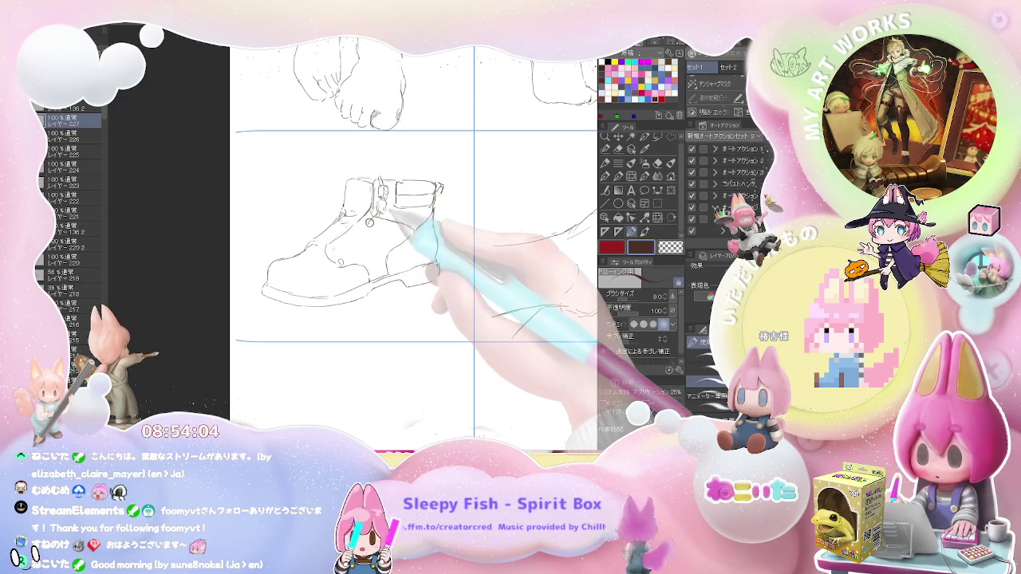
pyautogui.press('e')
pyautogui.press('p')
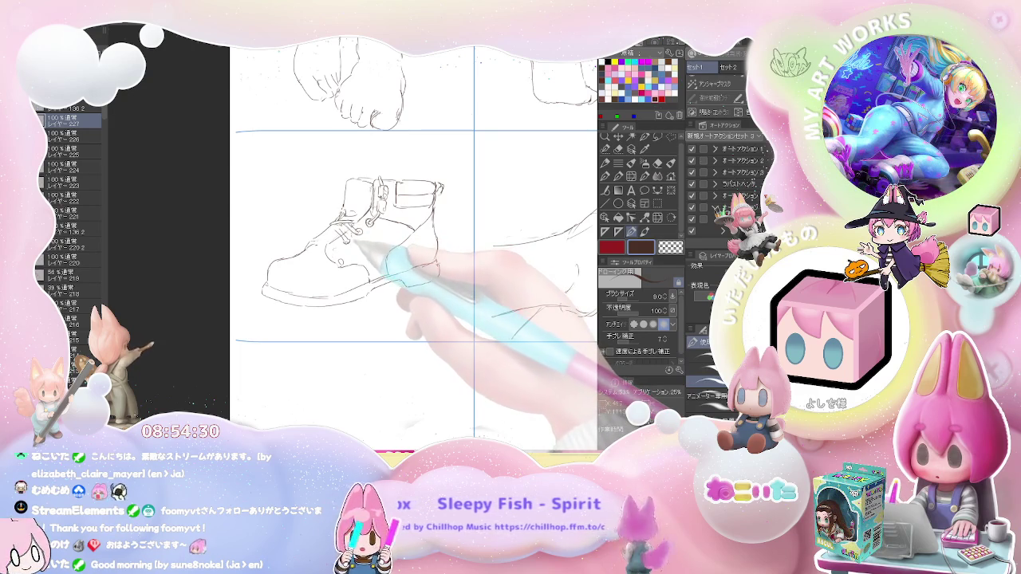
# Add criss-crossed laces, eyelets, tread lugs and a stitched welt, checking the boot from a zoomed-out view.
pyautogui.press('e')
pyautogui.press('p')
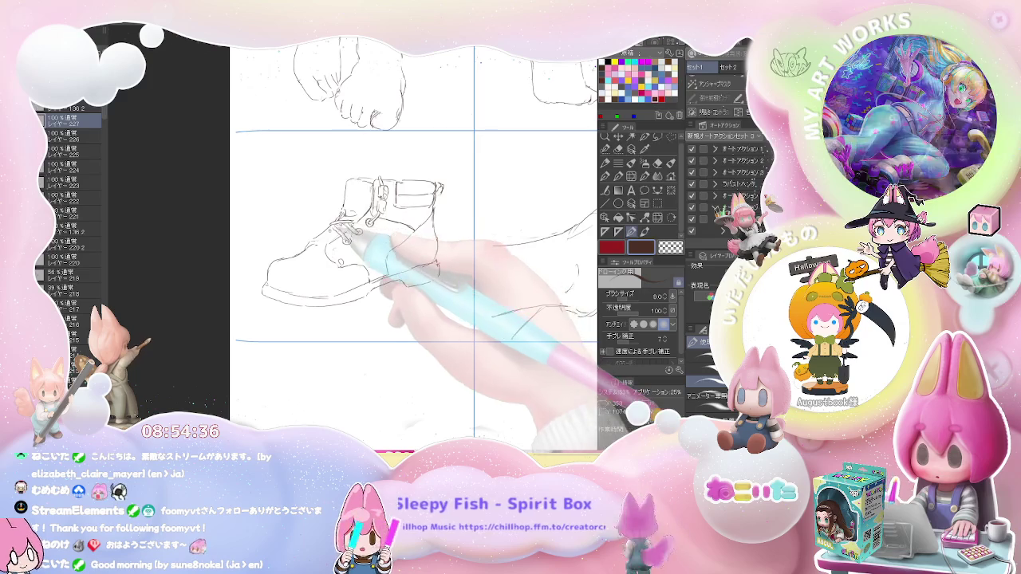
pyautogui.press('e')
pyautogui.press('p')
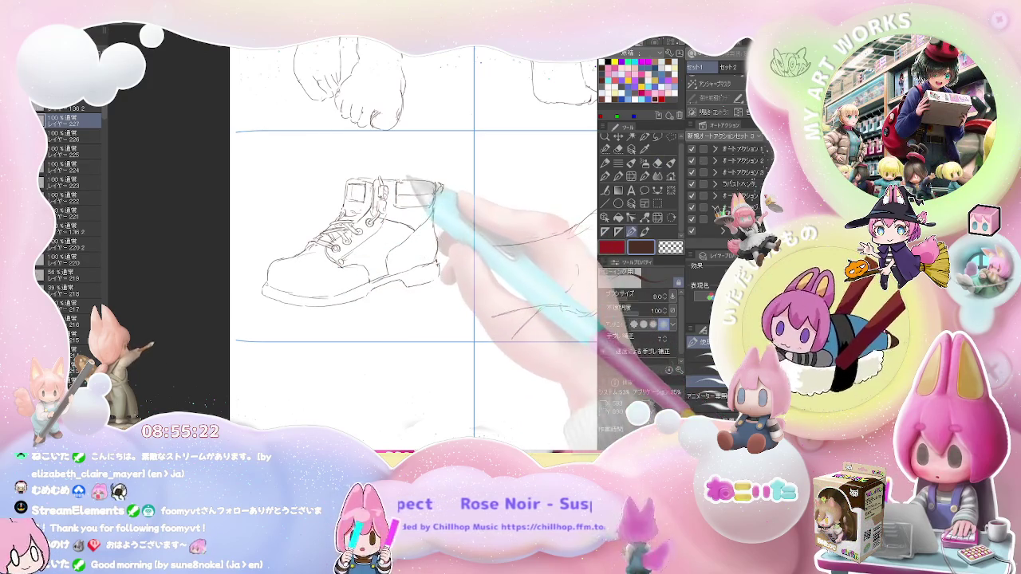
pyautogui.scroll(-1, 444, 185)
pyautogui.scroll(1, 461, 288)
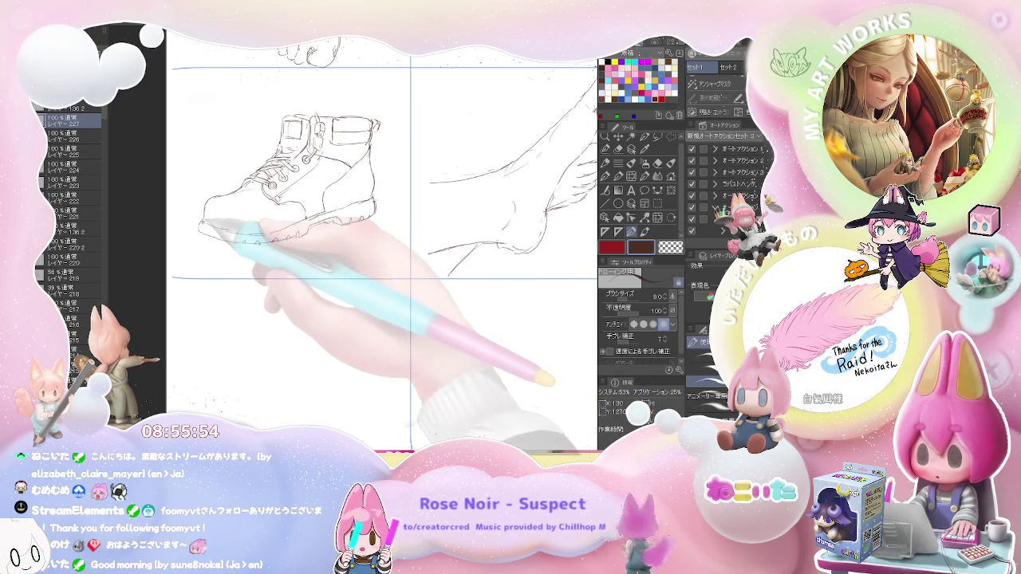
pyautogui.hotkey('ctrl', '-')
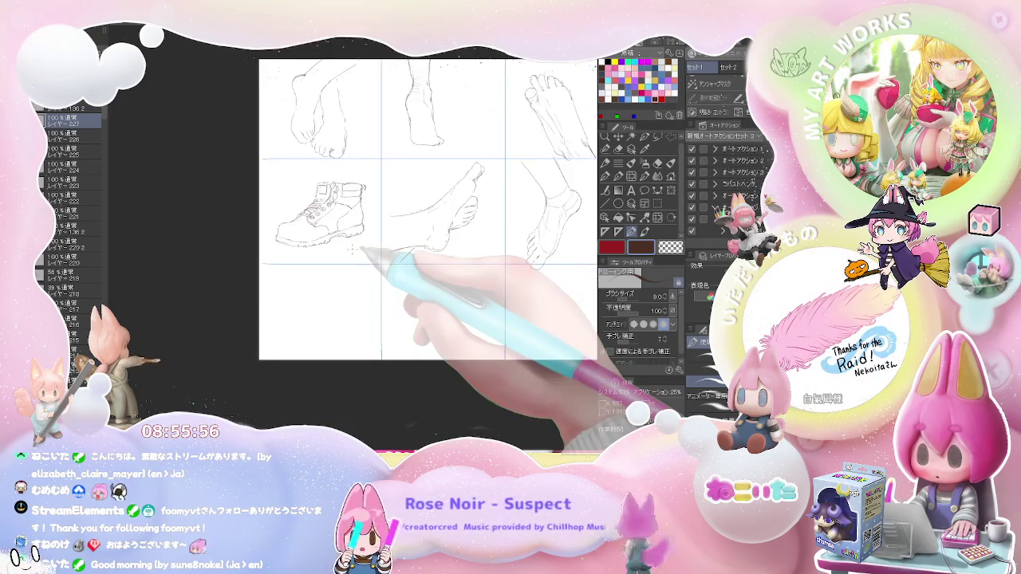
pyautogui.hotkey('ctrl', '+')
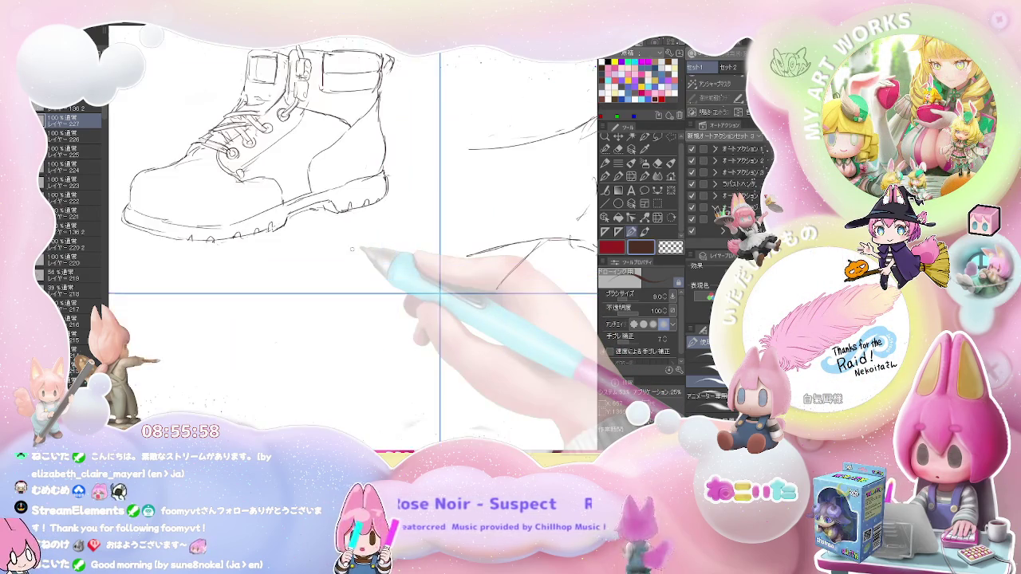
# Pan to the empty panel below the boot, switching the secondary colour to white and back to dark brown.
pyautogui.hotkey('ctrl', '-')
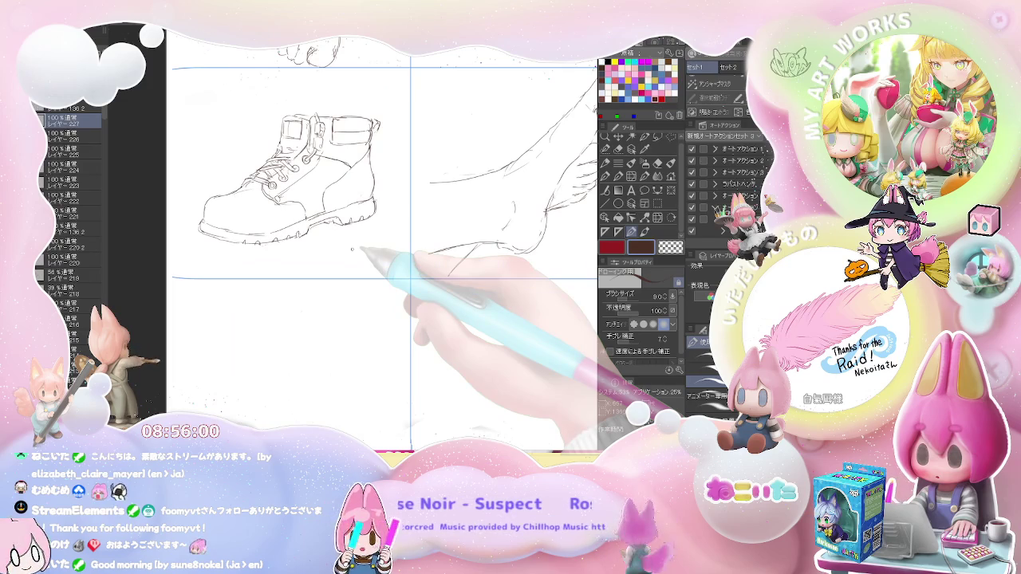
pyautogui.keyDown('alt'); pyautogui.click(363, 251); pyautogui.keyUp('alt')
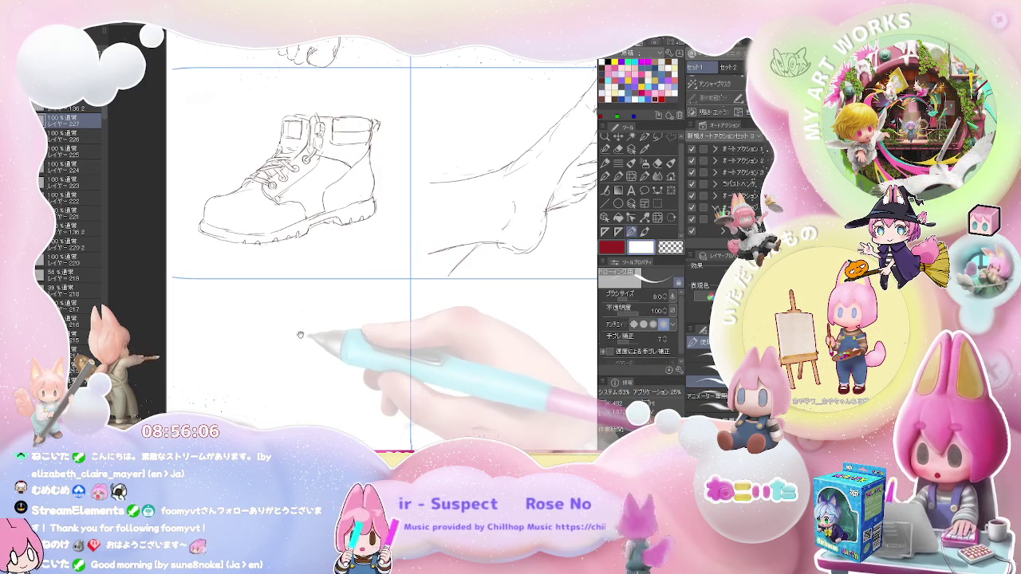
pyautogui.moveTo(298, 332); pyautogui.dragTo(303, 269)
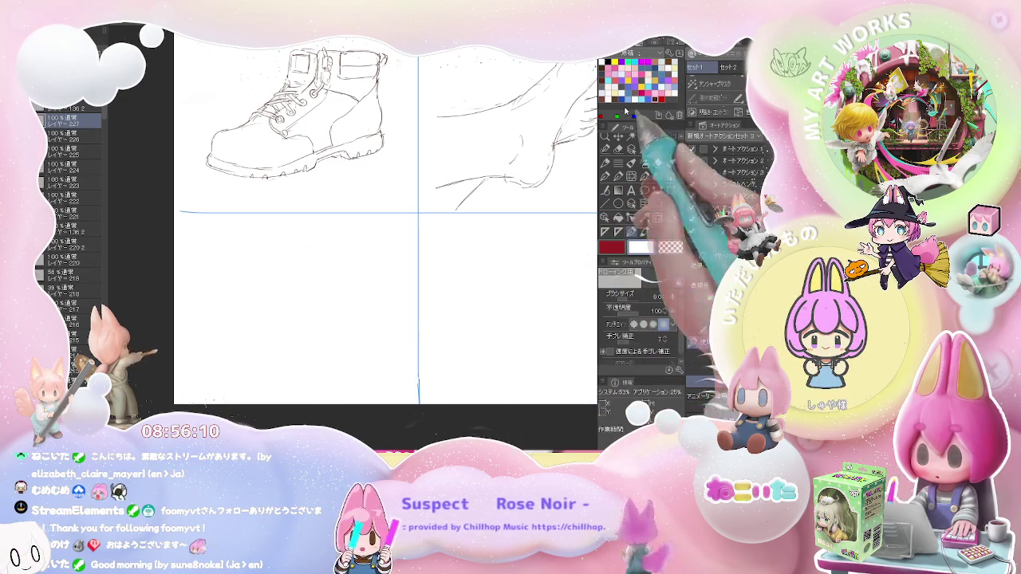
pyautogui.click(648, 96)
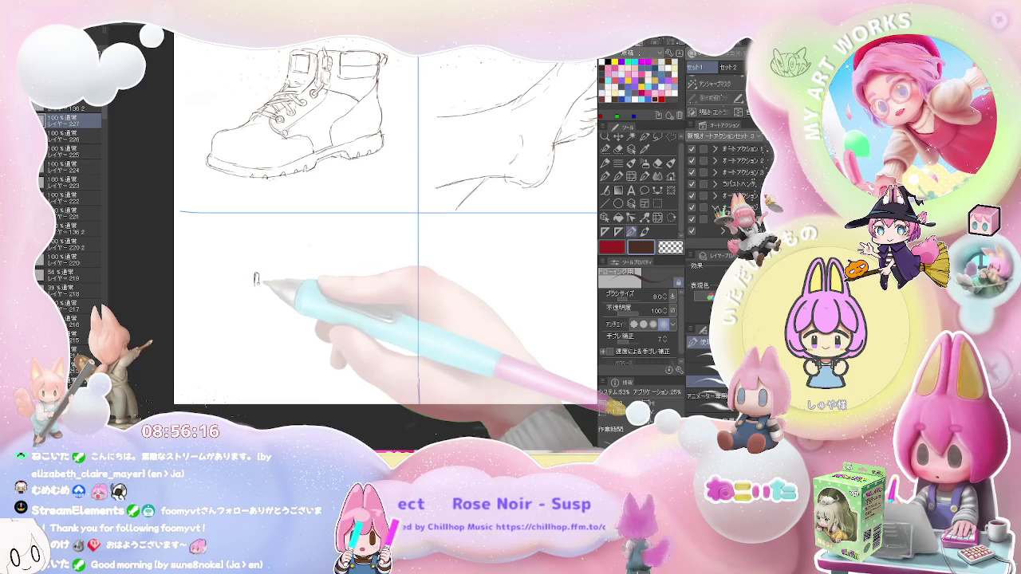
# Draw the sneaker's tall shaft line, side lines toward the ankle and a curved top line.
pyautogui.moveTo(258, 293); pyautogui.dragTo(250, 341)
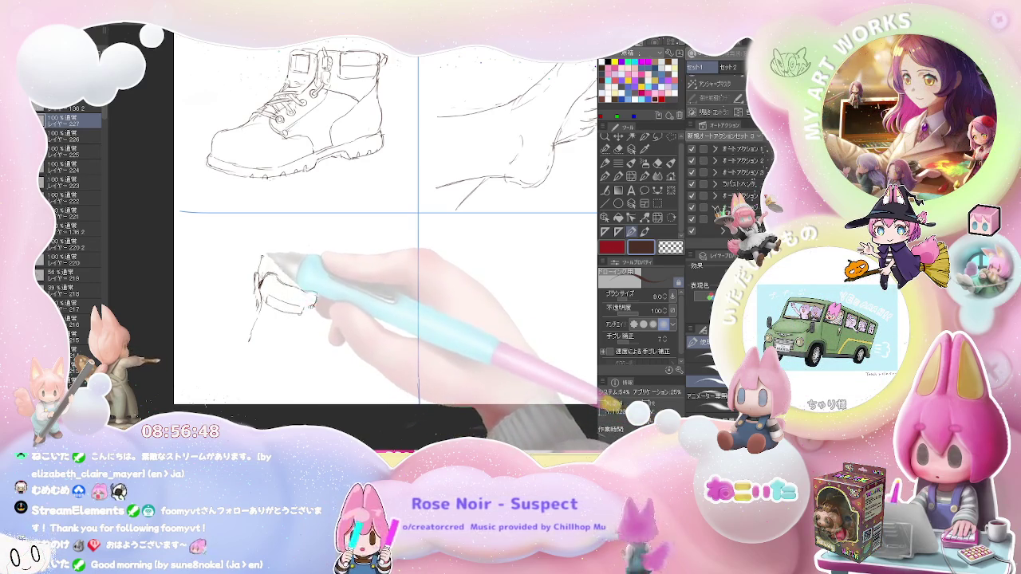
pyautogui.moveTo(260, 257)
pyautogui.mouseDown()
pyautogui.moveTo(263, 275)
pyautogui.moveTo(268, 254)
pyautogui.mouseUp()
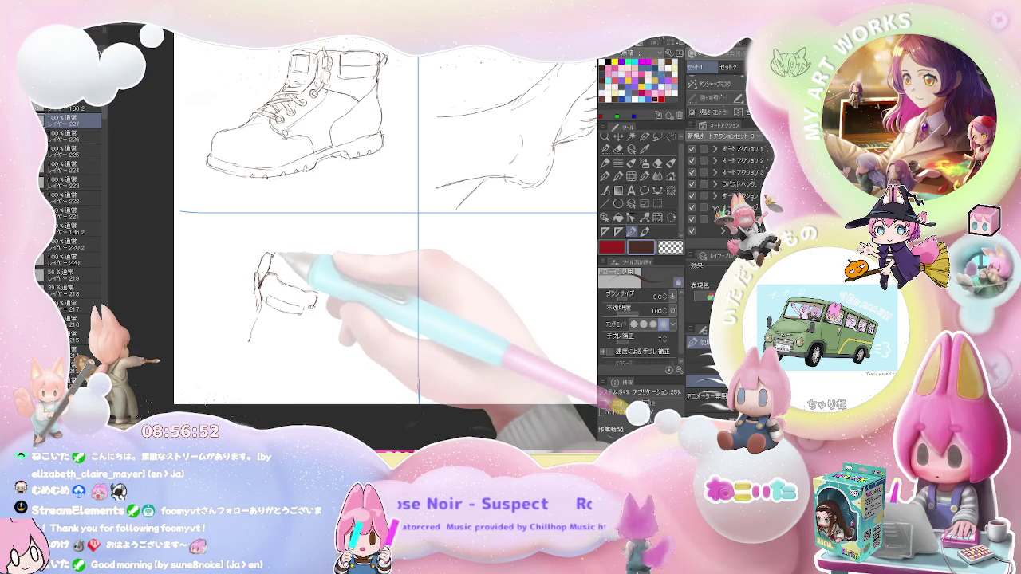
pyautogui.moveTo(303, 217); pyautogui.dragTo(279, 252)
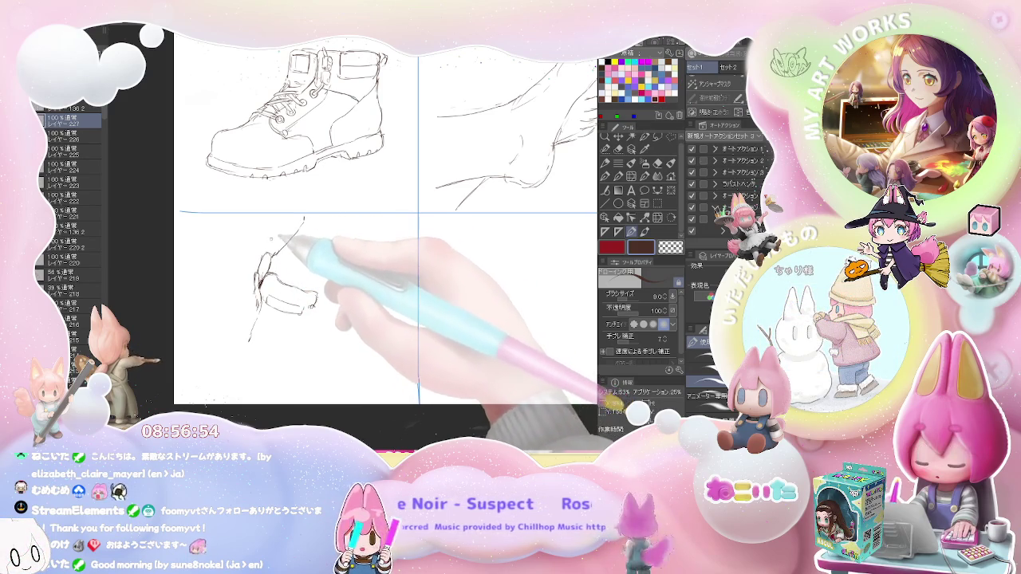
pyautogui.moveTo(307, 206); pyautogui.dragTo(272, 254)
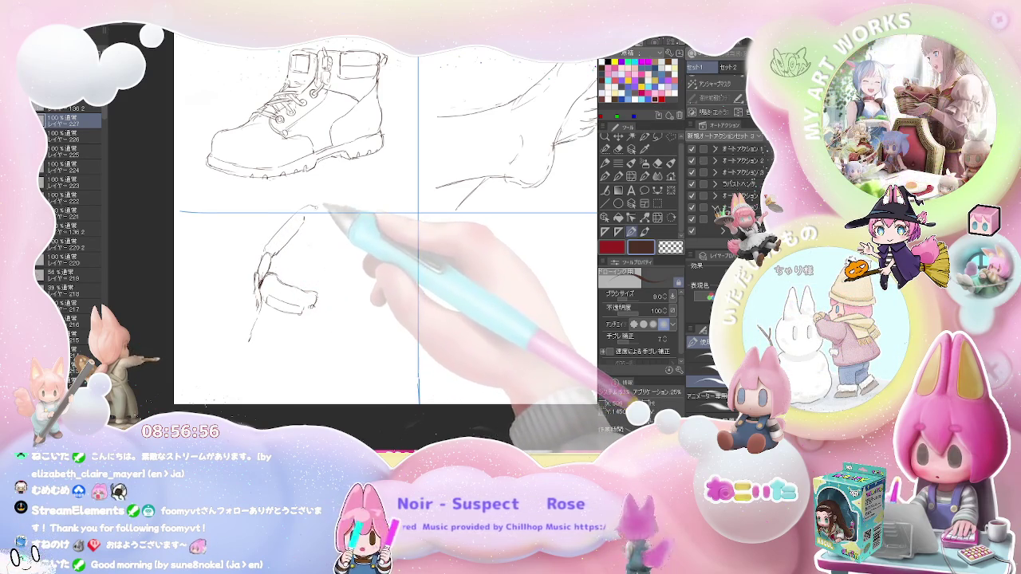
pyautogui.moveTo(305, 216)
pyautogui.mouseDown()
pyautogui.moveTo(328, 228)
pyautogui.moveTo(327, 306)
pyautogui.mouseUp()
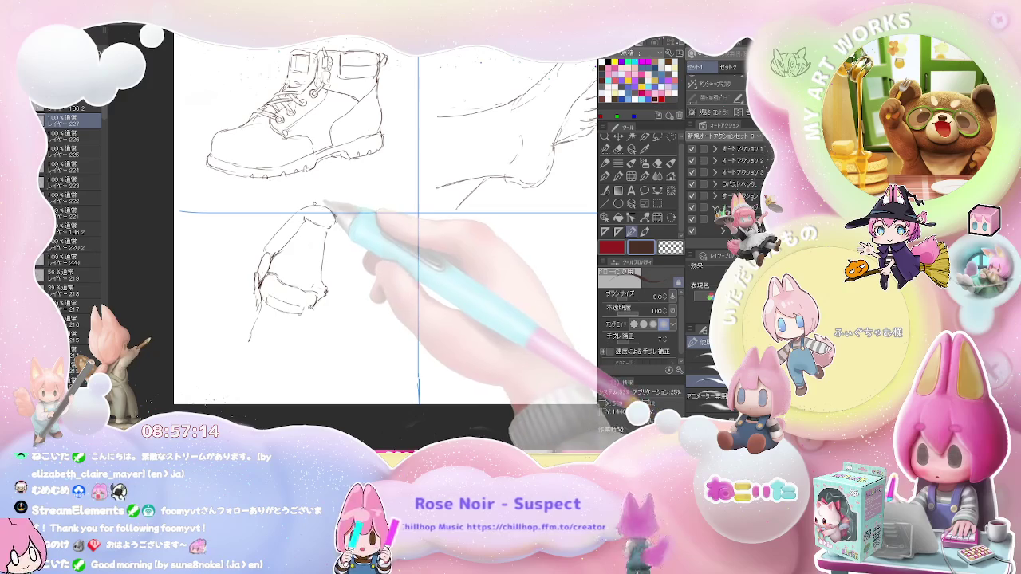
# Sketch the sneaker's tongue at the top, erasing and redrawing to clean it up.
pyautogui.moveTo(315, 202); pyautogui.dragTo(339, 217)
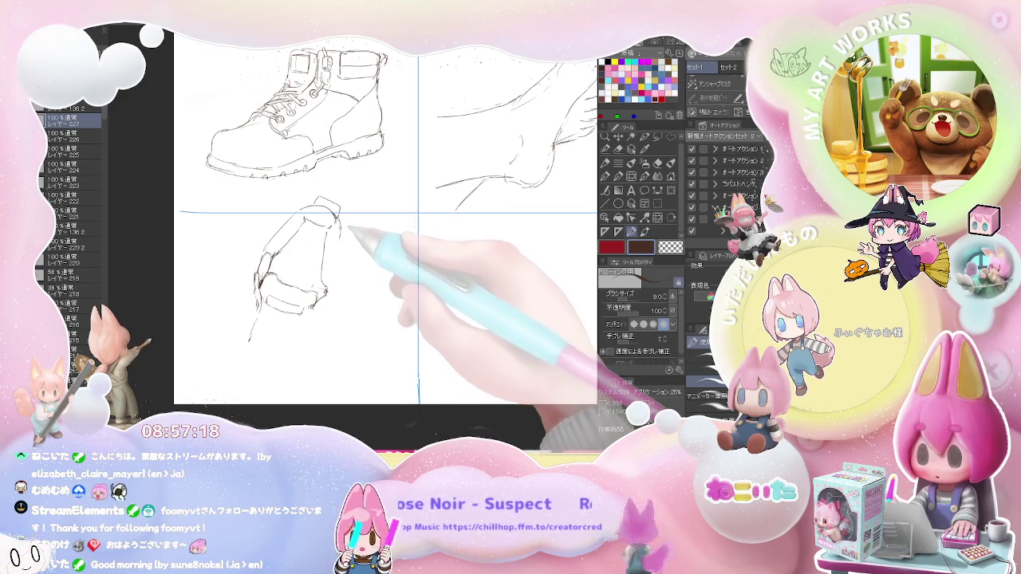
pyautogui.press('e')
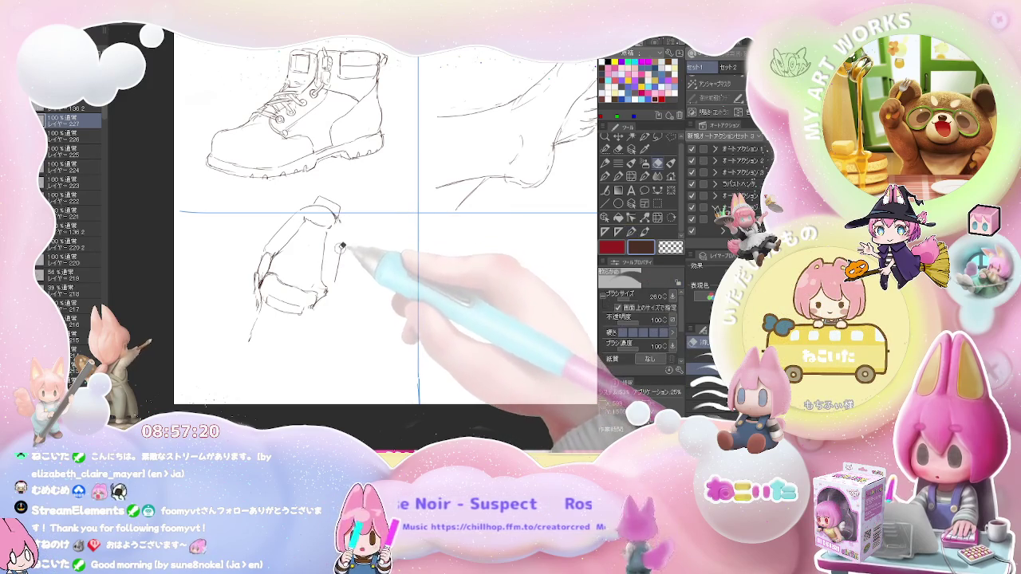
pyautogui.press('p')
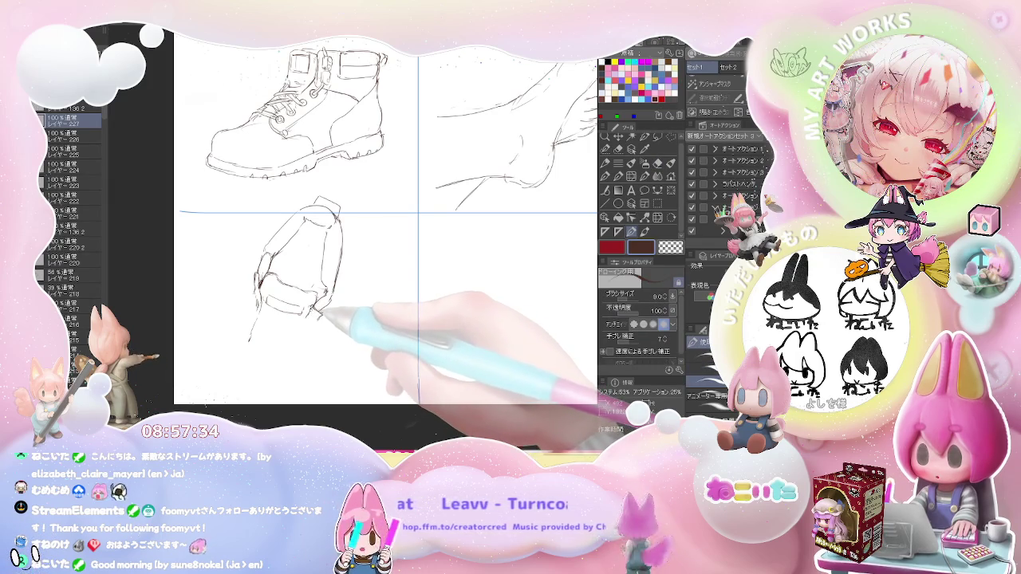
pyautogui.press('e')
pyautogui.press('p')
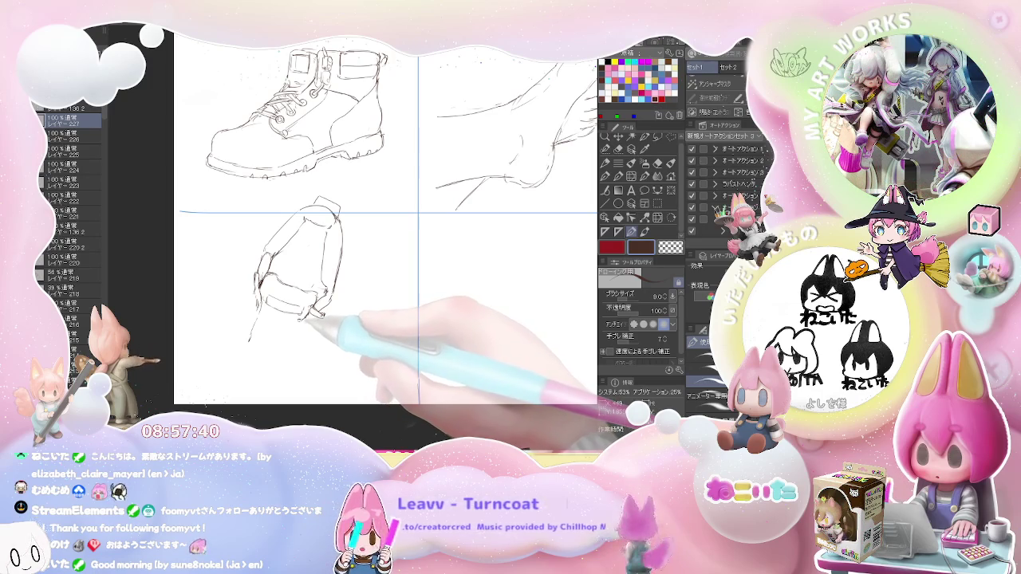
# Add the angled front toe stroke and the sole outline at the sneaker's front.
pyautogui.press('e')
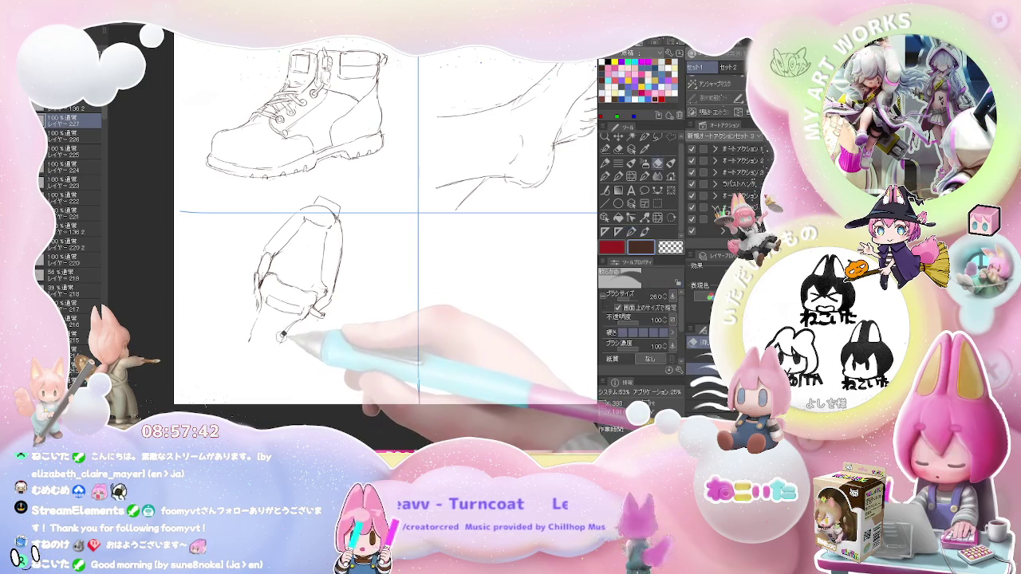
pyautogui.press('p')
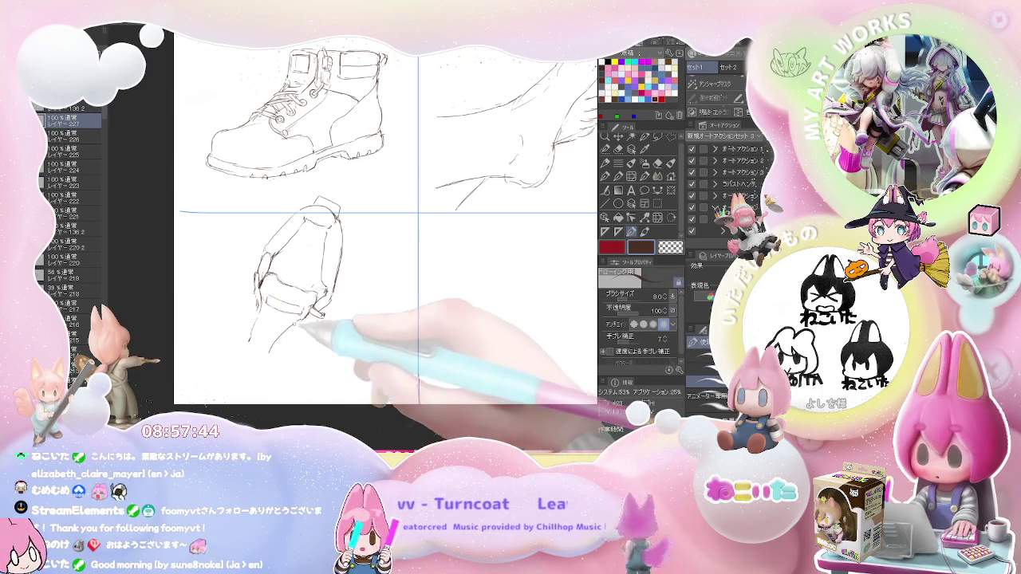
pyautogui.moveTo(280, 323); pyautogui.dragTo(269, 355)
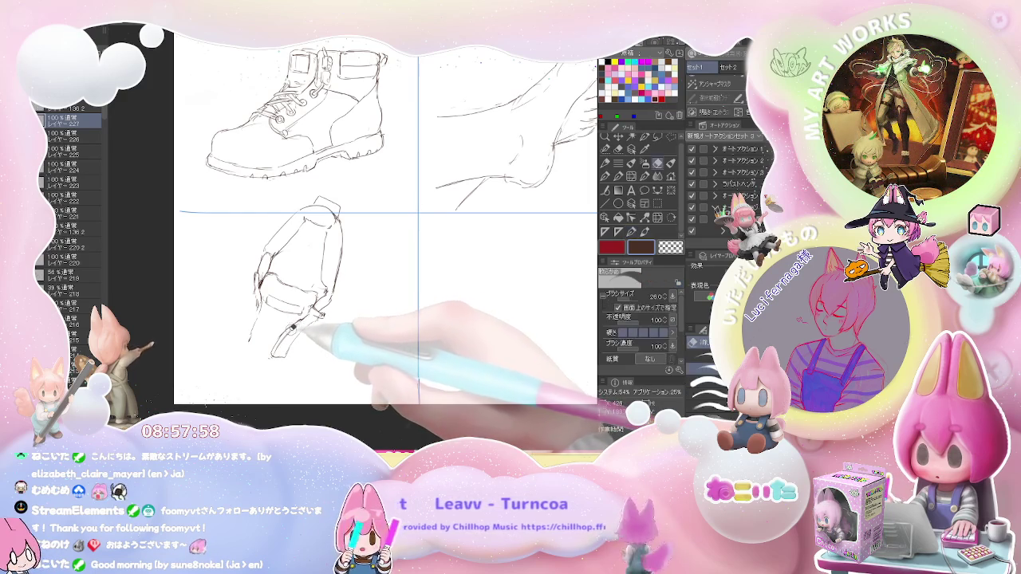
pyautogui.moveTo(287, 353); pyautogui.dragTo(319, 321)
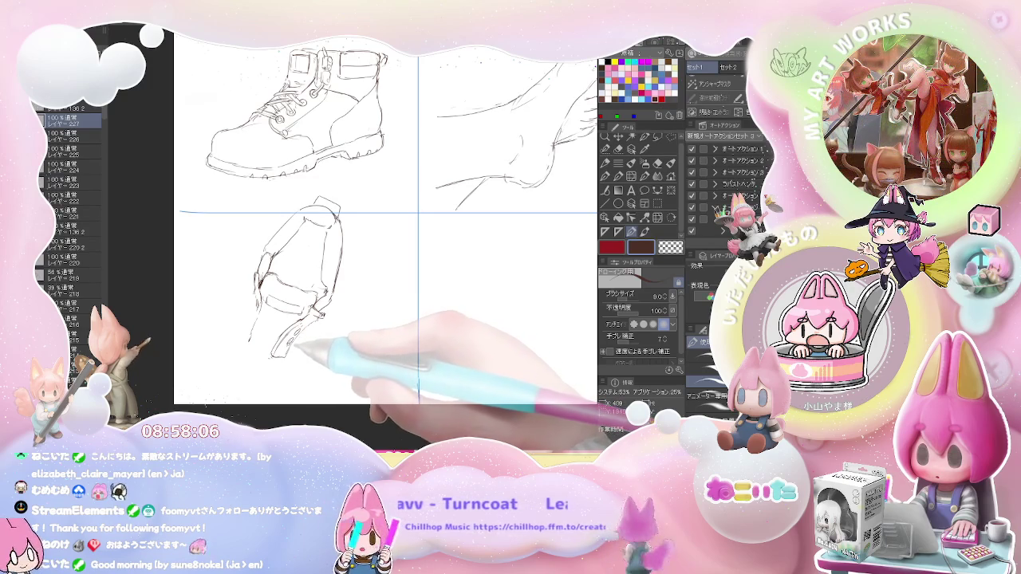
# Add eyelet marks and a long toe-and-sole curve to the sneaker, erasing stray pencil lines.
pyautogui.press('e')
pyautogui.press('p')
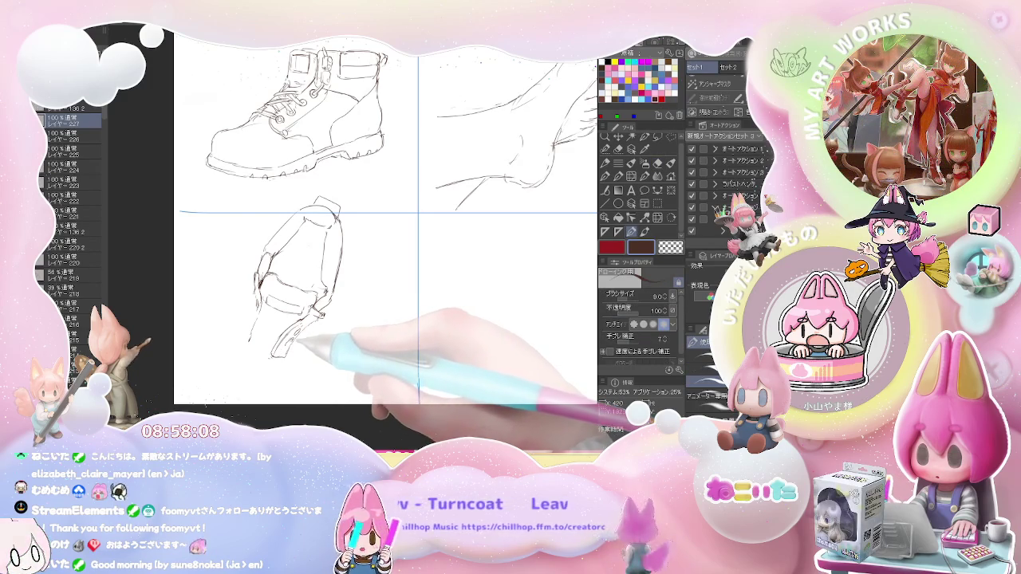
pyautogui.moveTo(293, 325); pyautogui.dragTo(278, 351)
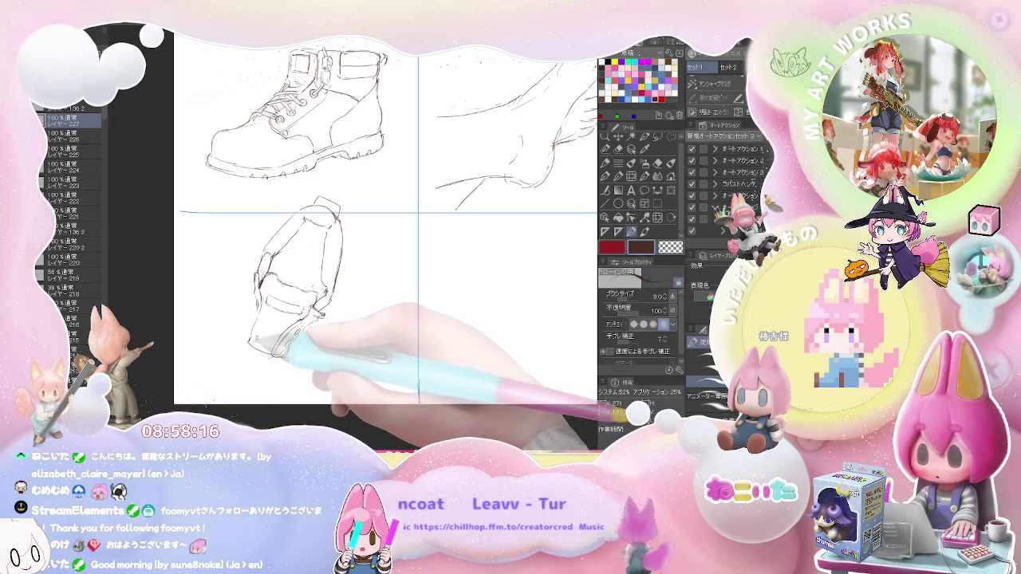
pyautogui.press('e')
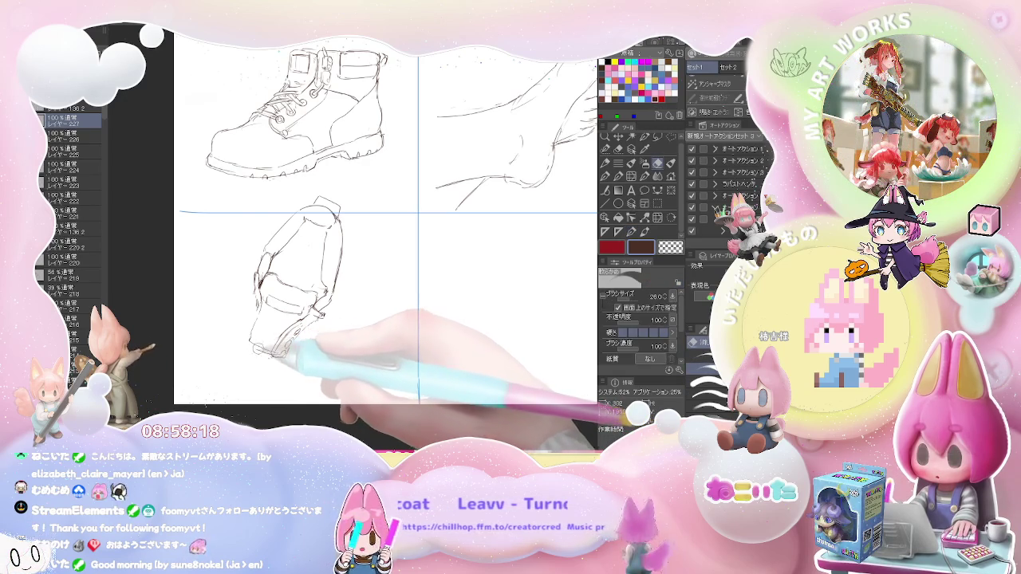
pyautogui.press('p')
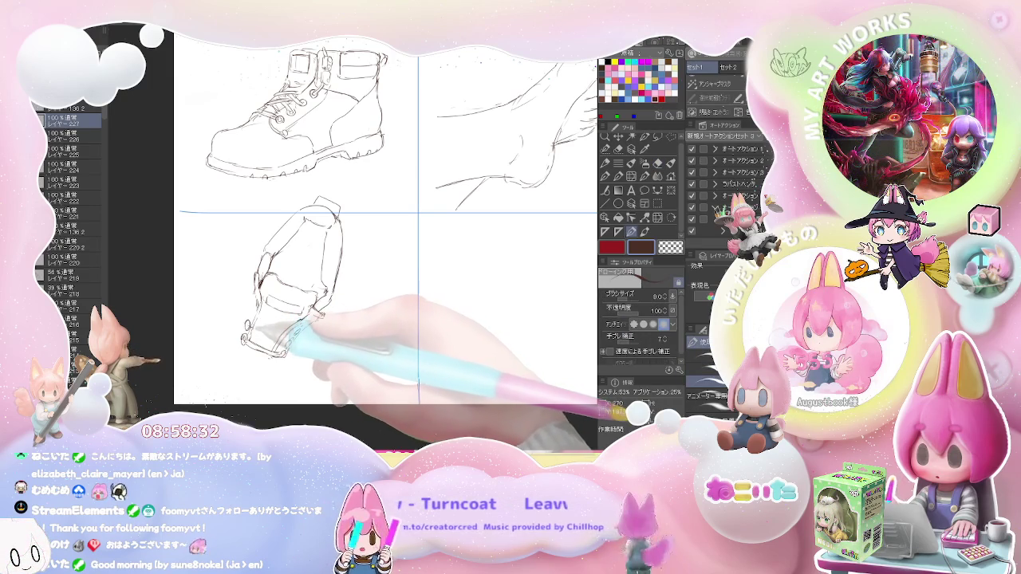
pyautogui.press('e')
pyautogui.press('j')
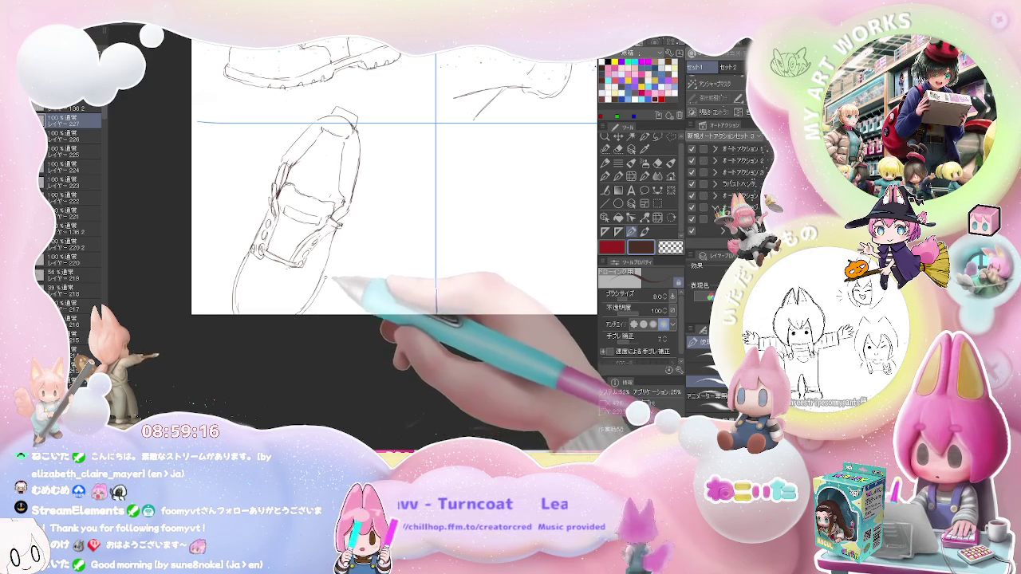
# Sketch criss-crossing laces between the sneaker's eyelets, correcting strokes with the eraser.
pyautogui.moveTo(307, 256); pyautogui.dragTo(313, 263)
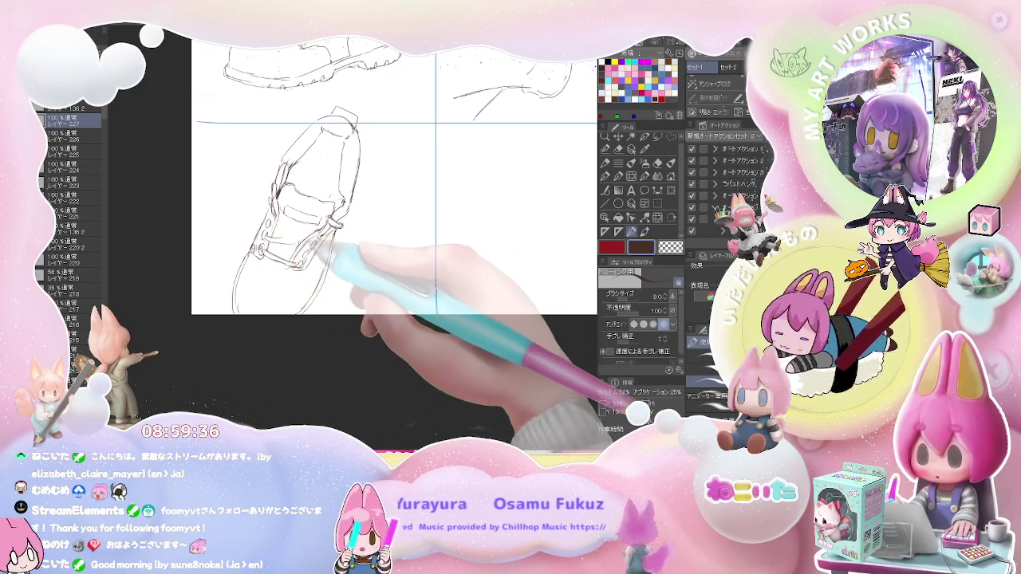
pyautogui.press('e')
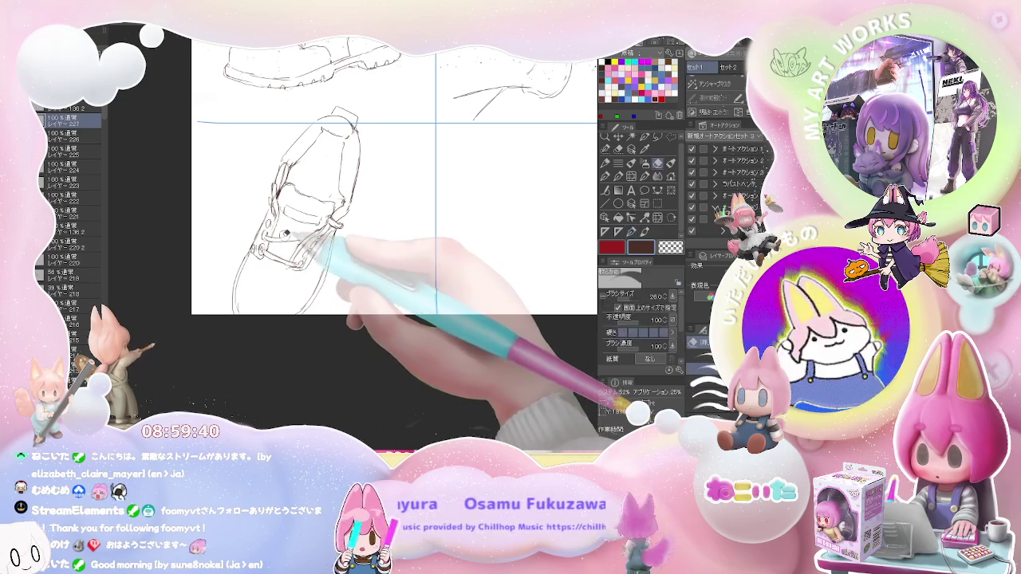
pyautogui.press('p')
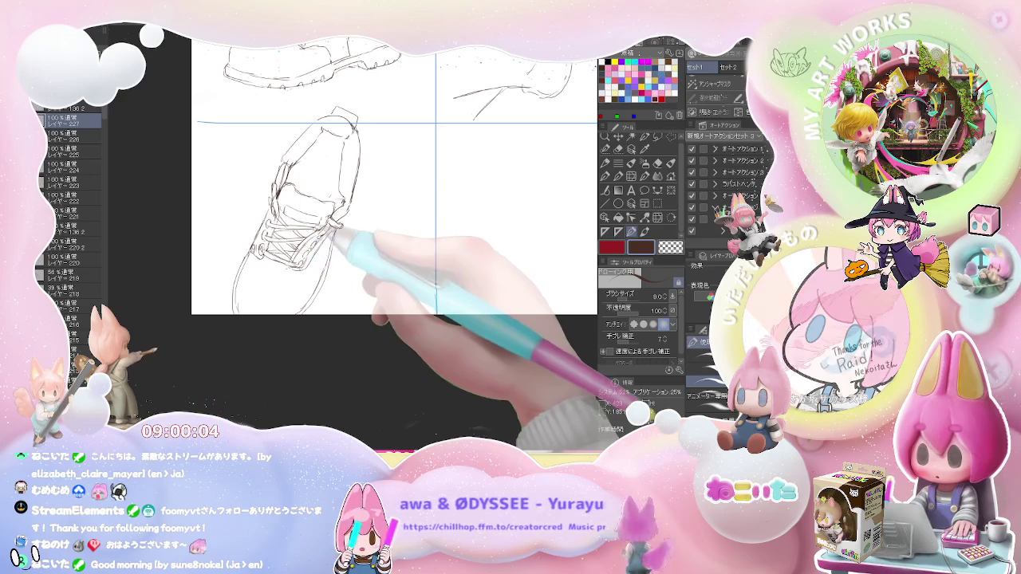
pyautogui.hotkey('ctrl', '-')
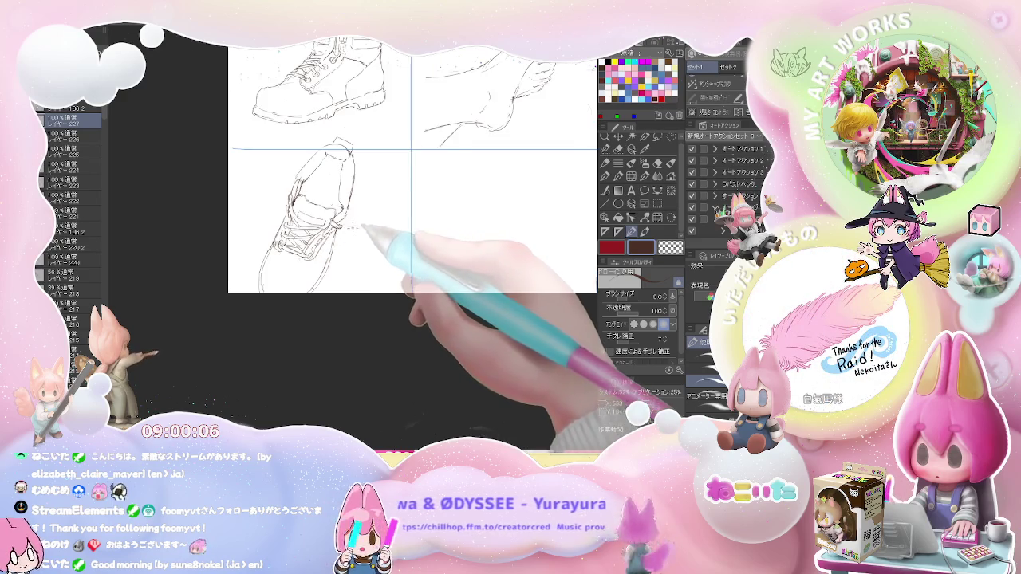
# Zoom out and pan so the foot studies, treaded boot and sneaker panels all show.
pyautogui.hotkey('ctrl', '-')
pyautogui.moveTo(314, 283); pyautogui.dragTo(262, 303)
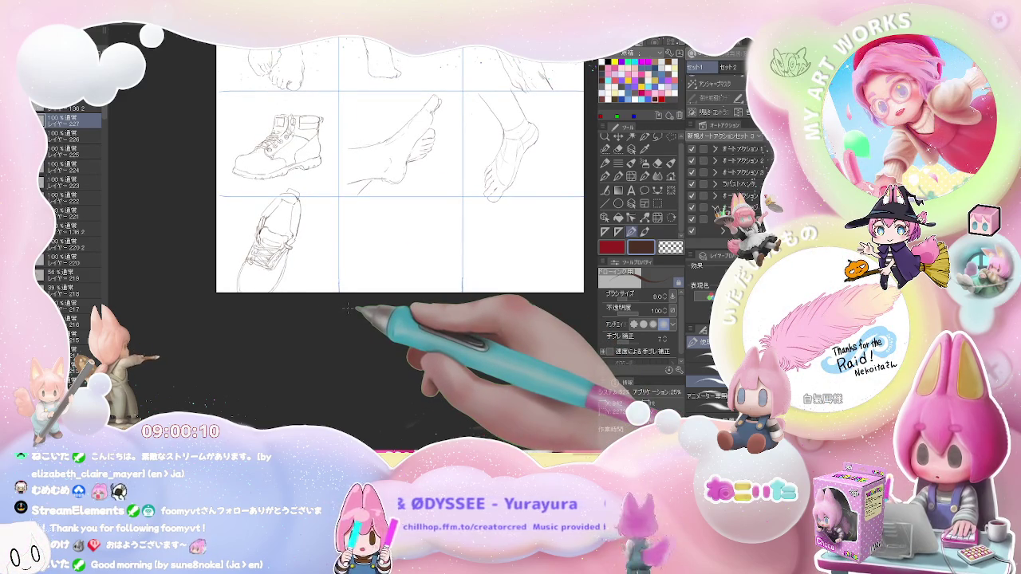
pyautogui.scroll(-1, 347, 309)
pyautogui.scroll(1, 347, 308)
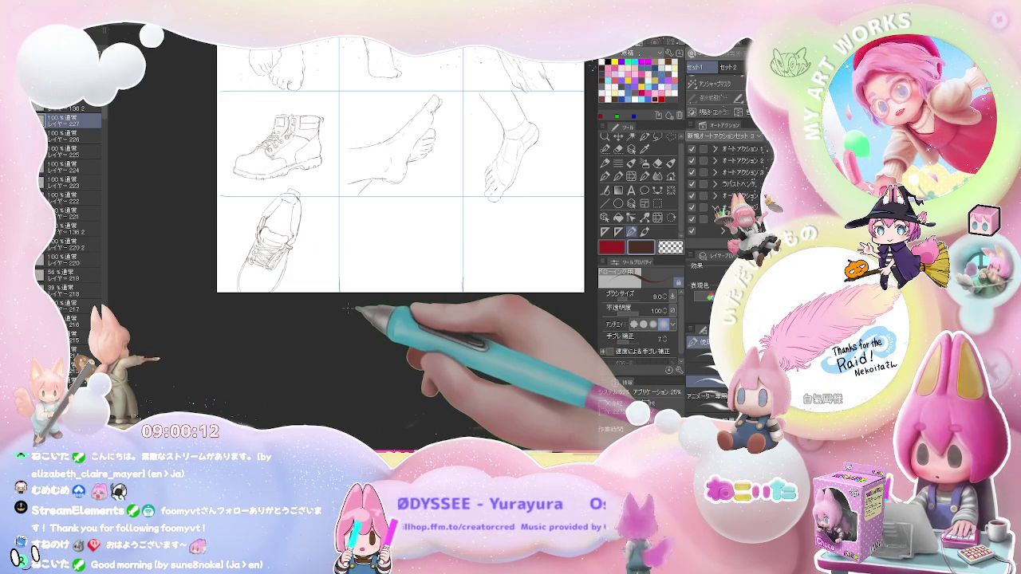